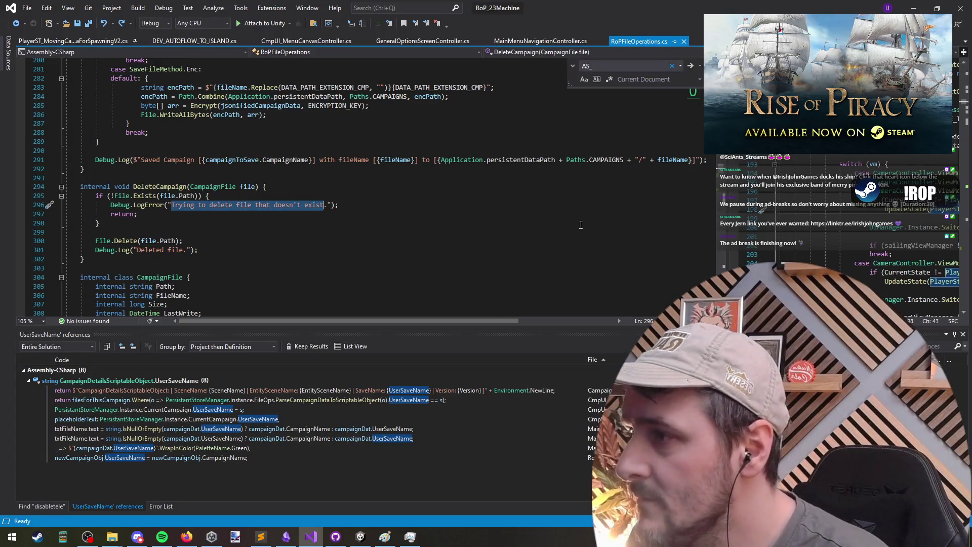
Check the game's Save Campaign dialog, then return to the DeleteCampaign call site in Visual Studio.
{"action": "left_click", "coordinate": [912, 5]}
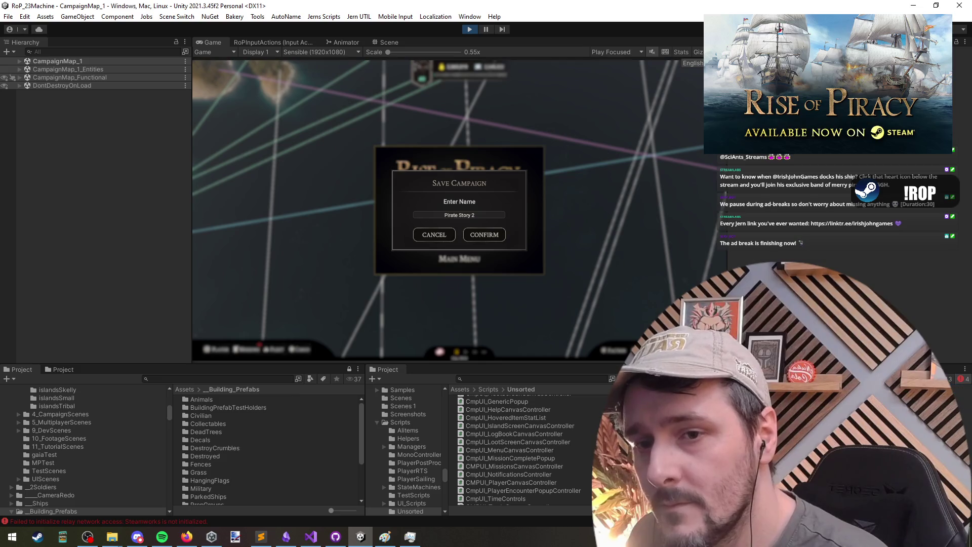
{"action": "key", "text": "alt+Tab"}
{"action": "left_click", "coordinate": [185, 230]}
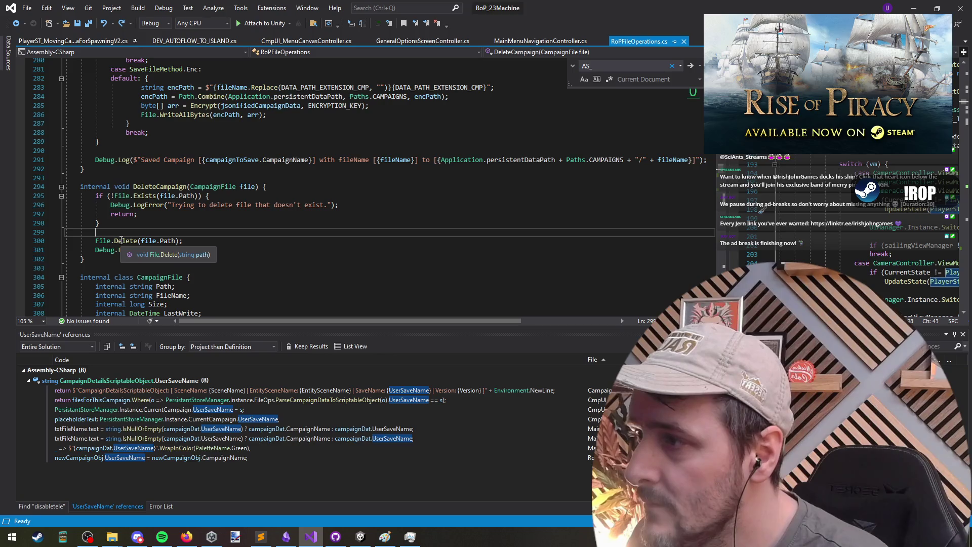
{"action": "left_click", "coordinate": [276, 249]}
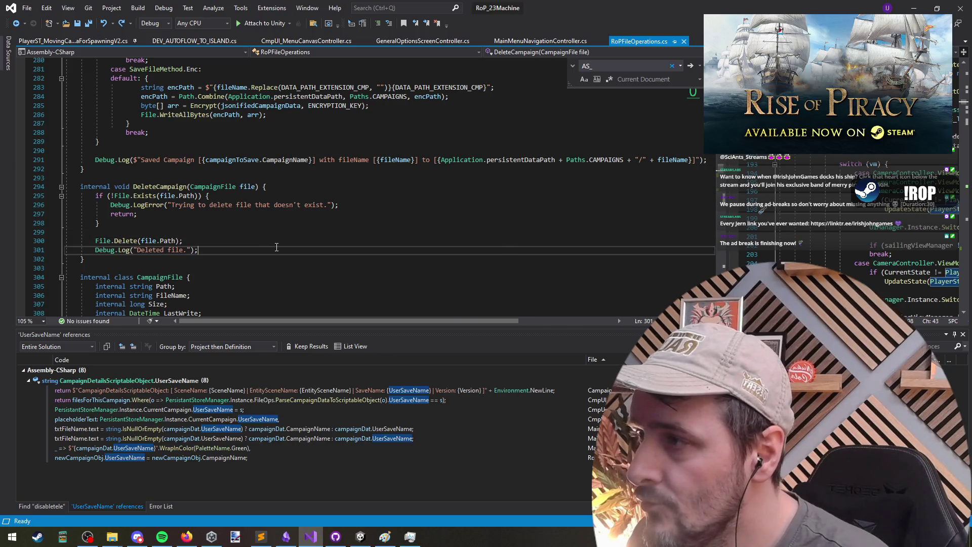
{"action": "key", "text": "ctrl+minus"}
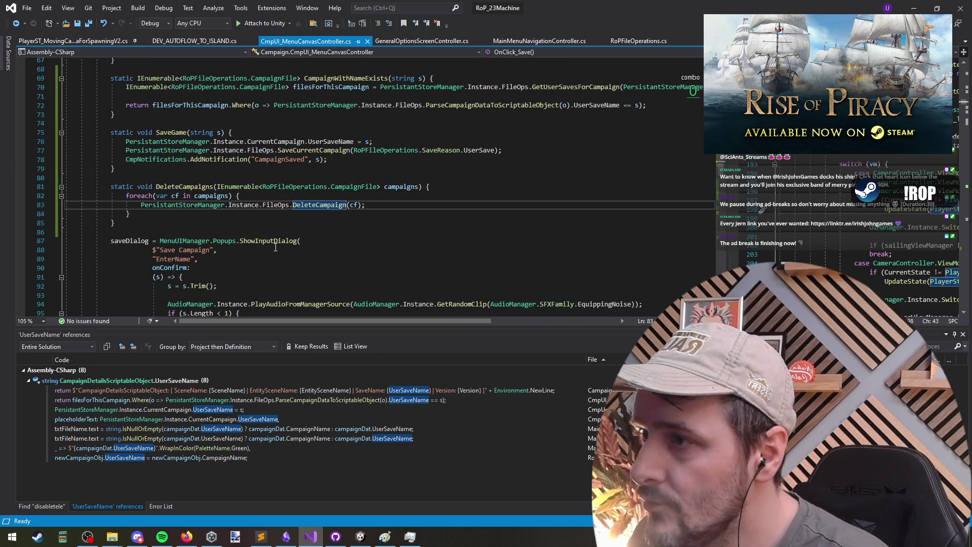
Move SaveGame(s) below the DeleteCampaigns(allCampaignsMatchingThisName) call in the onConfirm handler.
{"action": "scroll", "coordinate": [292, 215], "scroll_direction": "down", "scroll_amount": 2}
{"action": "left_click", "coordinate": [188, 132]}
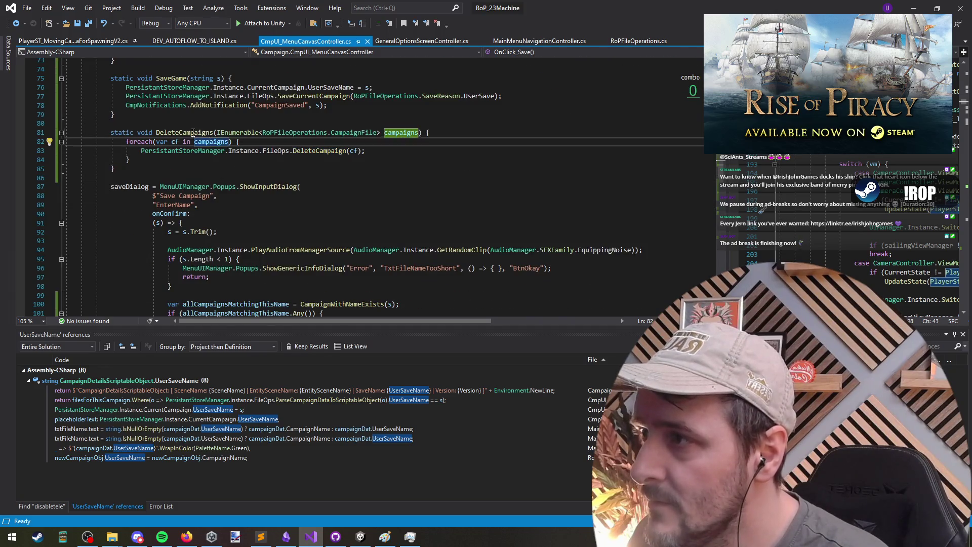
{"action": "scroll", "coordinate": [316, 251], "scroll_direction": "down", "scroll_amount": 6}
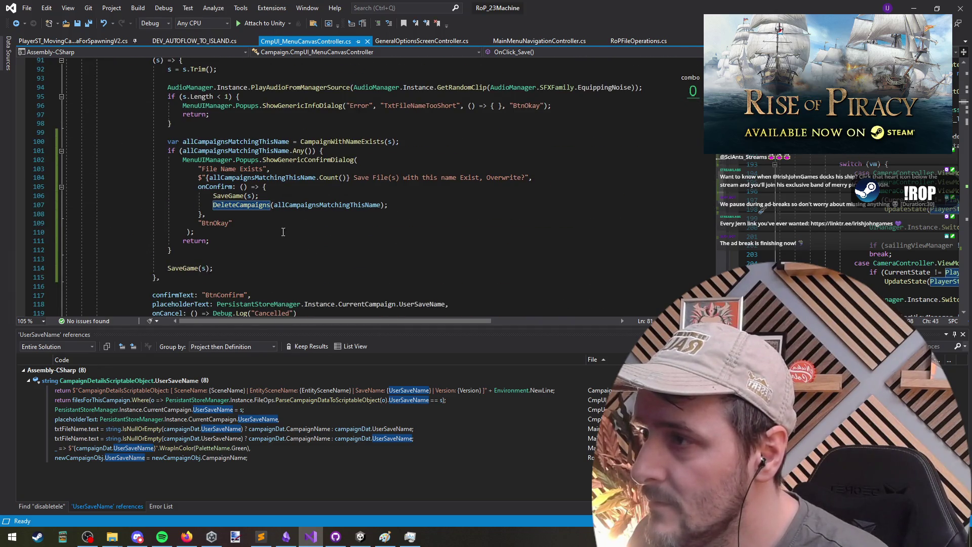
{"action": "left_click", "coordinate": [228, 195]}
{"action": "key", "text": "alt+Down"}
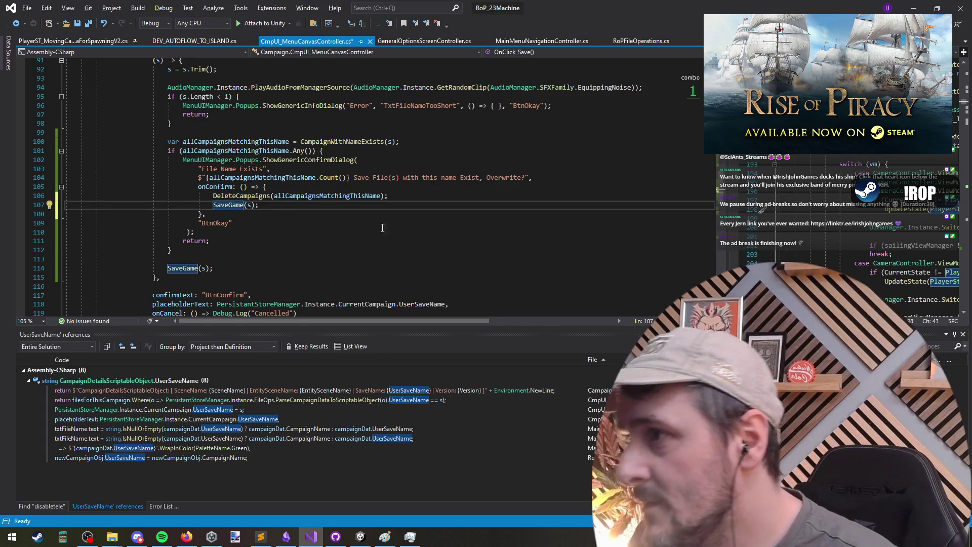
{"action": "left_click", "coordinate": [417, 194]}
{"action": "left_click", "coordinate": [243, 205]}
{"action": "left_click_drag", "start_coordinate": [313, 207], "coordinate": [284, 195]}
{"action": "left_click", "coordinate": [288, 199]}
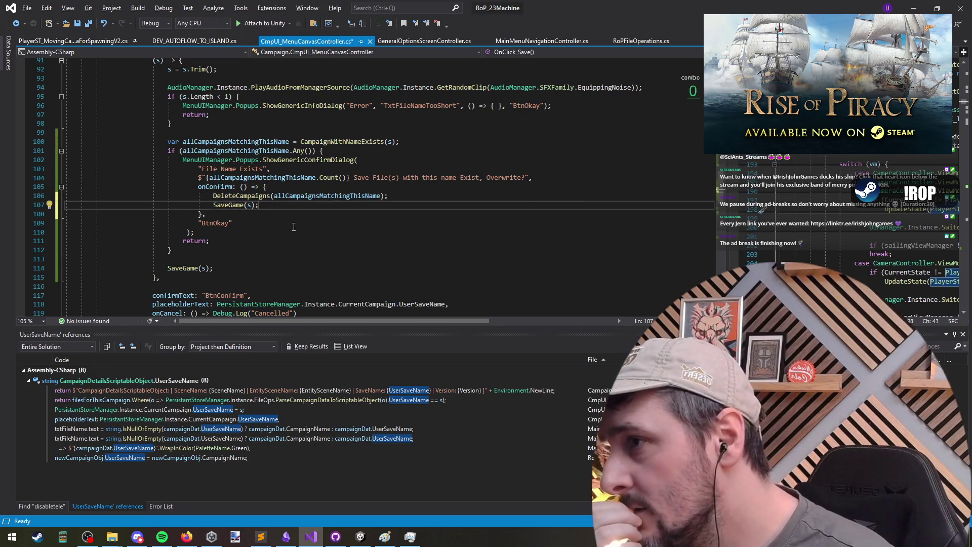
{"action": "left_click", "coordinate": [286, 190]}
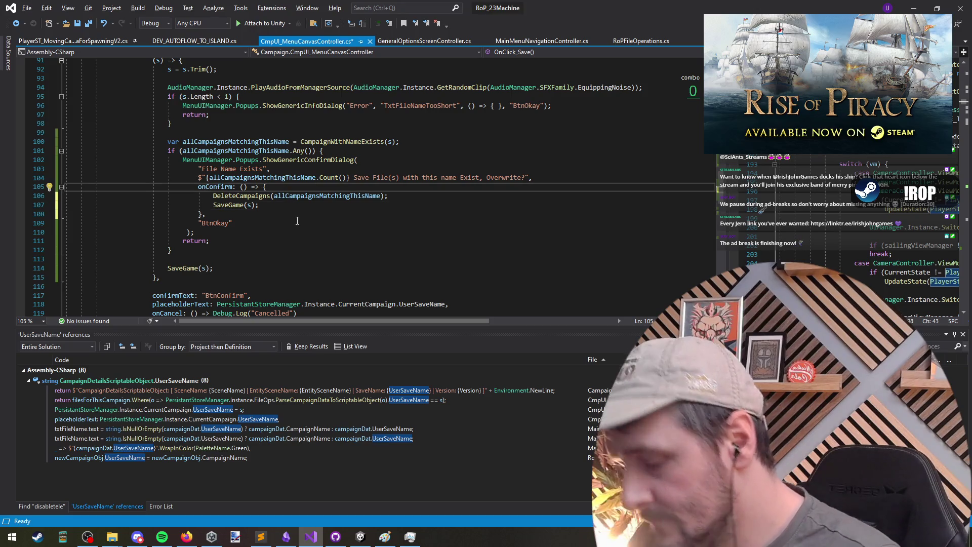
Wrap the DeleteCampaigns call in a try block inside onConfirm.
{"action": "key", "text": "Return"}
{"action": "type", "text": "try {"}
{"action": "key", "text": "Return"}
{"action": "key", "text": "Down"}
{"action": "key", "text": "alt+Down"}
{"action": "key", "text": "Up"}
{"action": "key", "text": "Up"}
{"action": "key", "text": "Delete"}
{"action": "key", "text": "Down"}
{"action": "key", "text": "End"}
Add an empty catch (Exception _) block after the try.
{"action": "type", "text": "catch (Excel"}
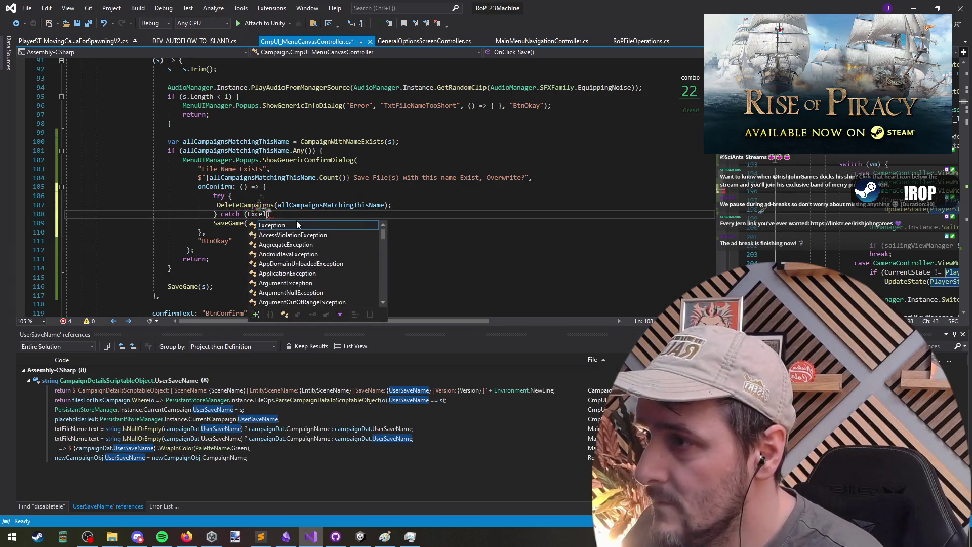
{"action": "key", "text": "Tab"}
{"action": "type", "text": "_"}
{"action": "key", "text": "End"}
{"action": "type", "text": "{"}
{"action": "left_click", "coordinate": [297, 221]}
{"action": "key", "text": "Up"}
{"action": "type", "text": "}"}
Add a finally block and move SaveGame(s) into it.
{"action": "key", "text": "Return"}
{"action": "type", "text": "final"}
{"action": "key", "text": "Tab"}
{"action": "type", "text": "{"}
{"action": "key", "text": "Return"}
{"action": "key", "text": "Down"}
{"action": "key", "text": "Down"}
{"action": "key", "text": "alt+Up"}
{"action": "key", "text": "alt+Up"}
{"action": "key", "text": "Delete"}
{"action": "key", "text": "Down"}
{"action": "key", "text": "Down"}
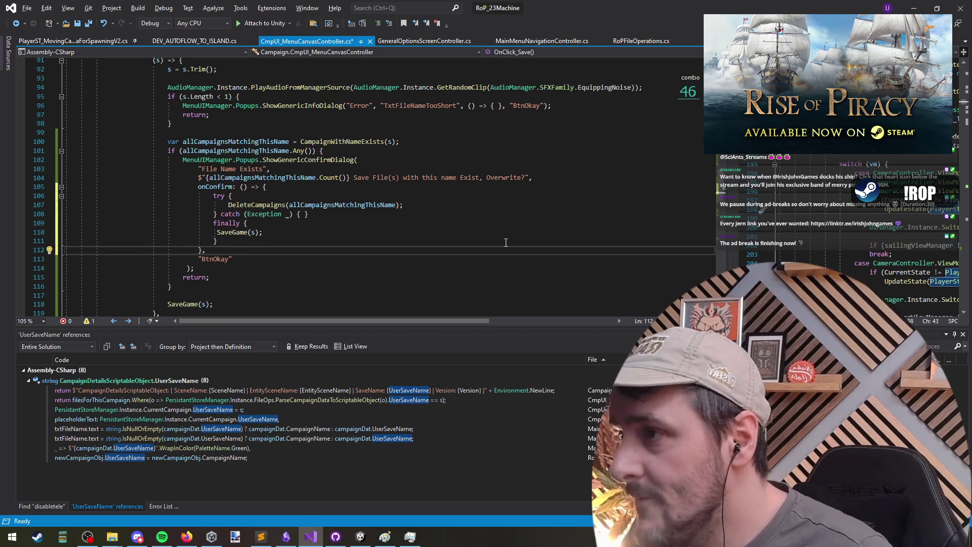
Save CmpUI_MenuCanvasController.cs and return to the empty catch braces.
{"action": "key", "text": "ctrl+a"}
{"action": "key", "text": "ctrl+s"}
{"action": "key", "text": "Escape"}
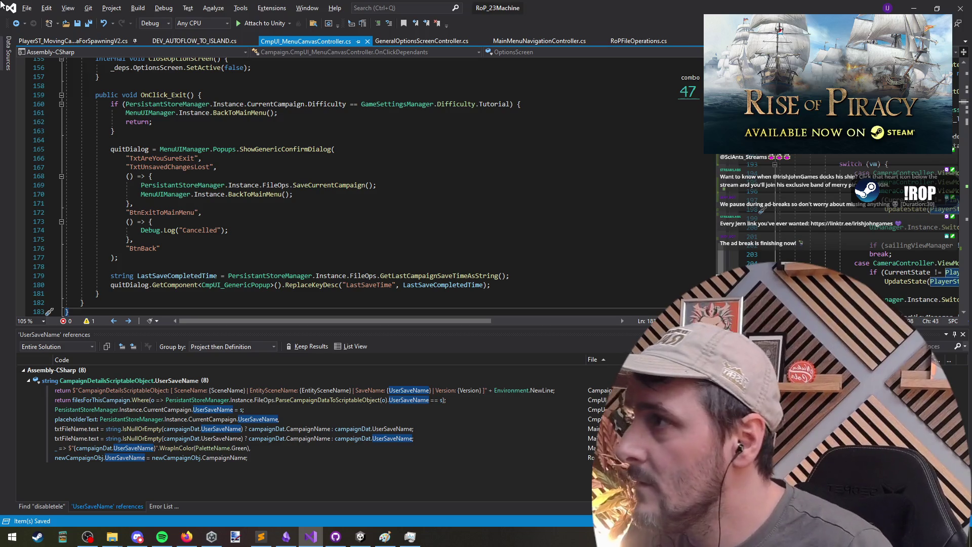
{"action": "key", "text": "ctrl+minus"}
{"action": "key", "text": "ctrl+minus"}
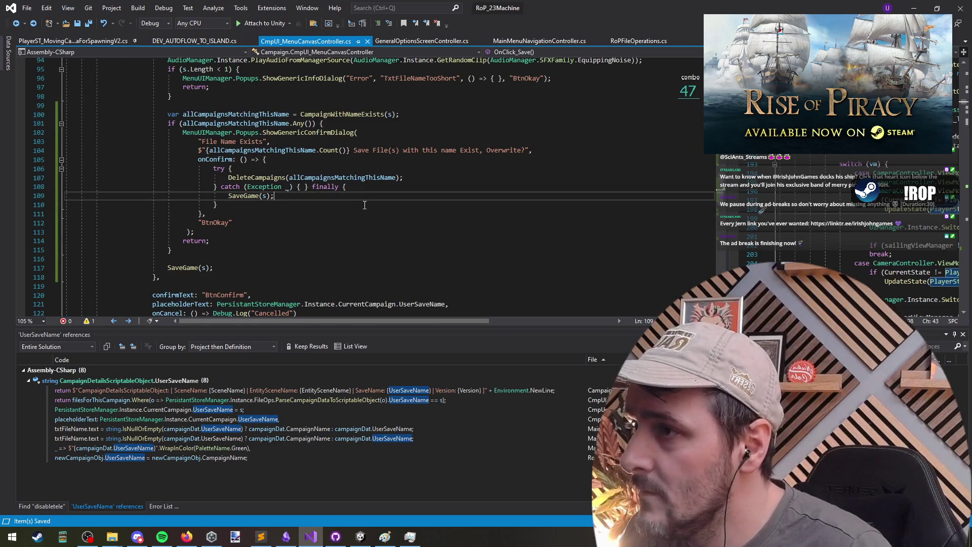
{"action": "left_click", "coordinate": [299, 186]}
Log 'Error found when trying to delete existing campaigns' with e.Message, renaming the catch variable to e.
{"action": "key", "text": "Return"}
{"action": "key", "text": "Return"}
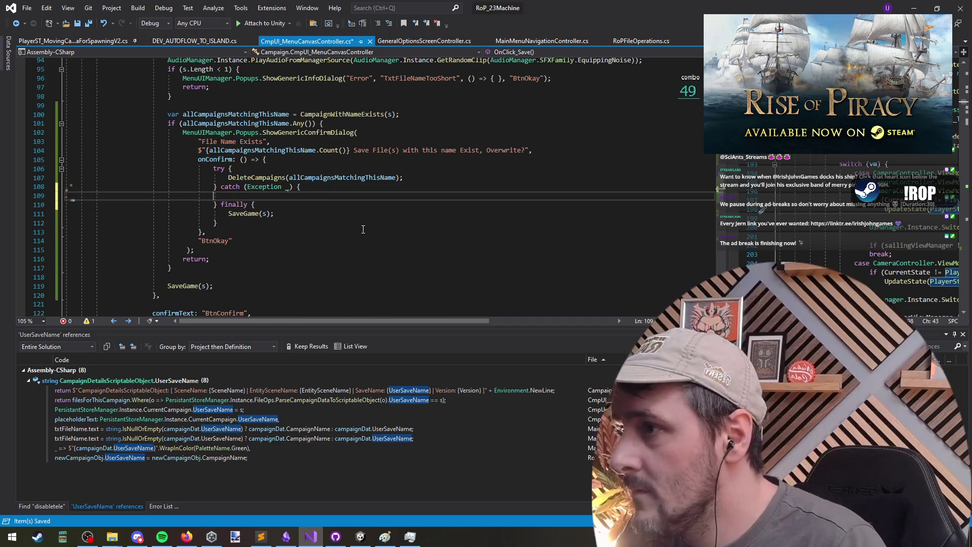
{"action": "type", "text": "Debug.Log($"}
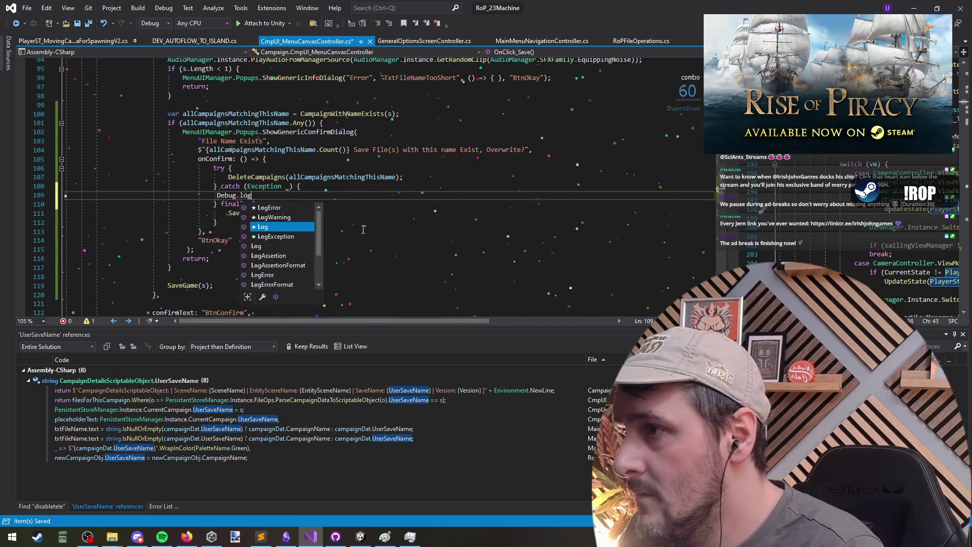
{"action": "type", "text": "\"Error found wher"}
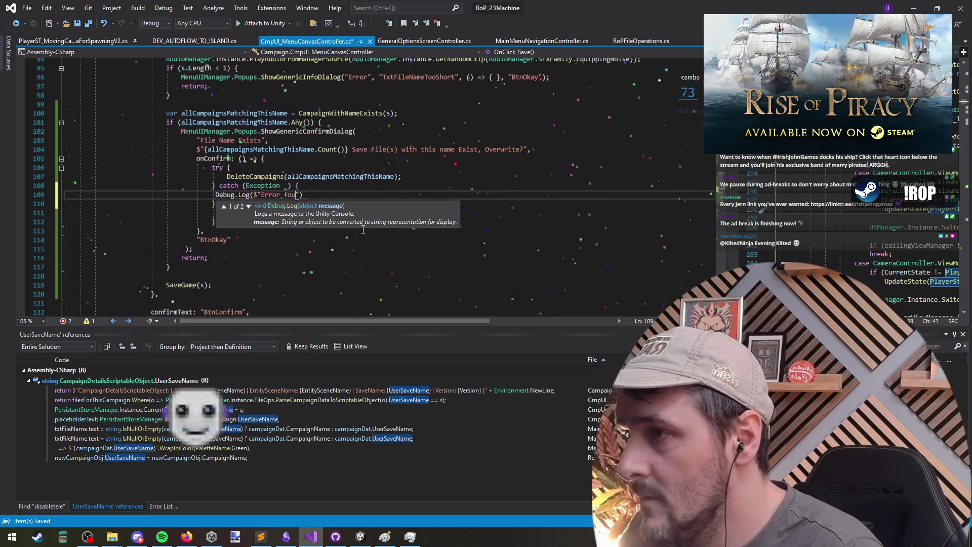
{"action": "type", "text": "n trying d"}
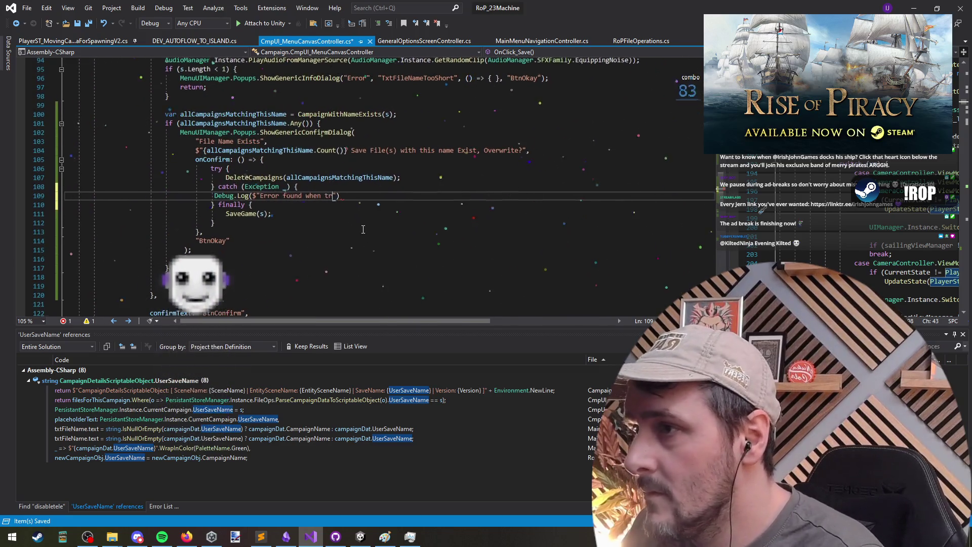
{"action": "key", "text": "BackSpace"}
{"action": "type", "text": "to delee"}
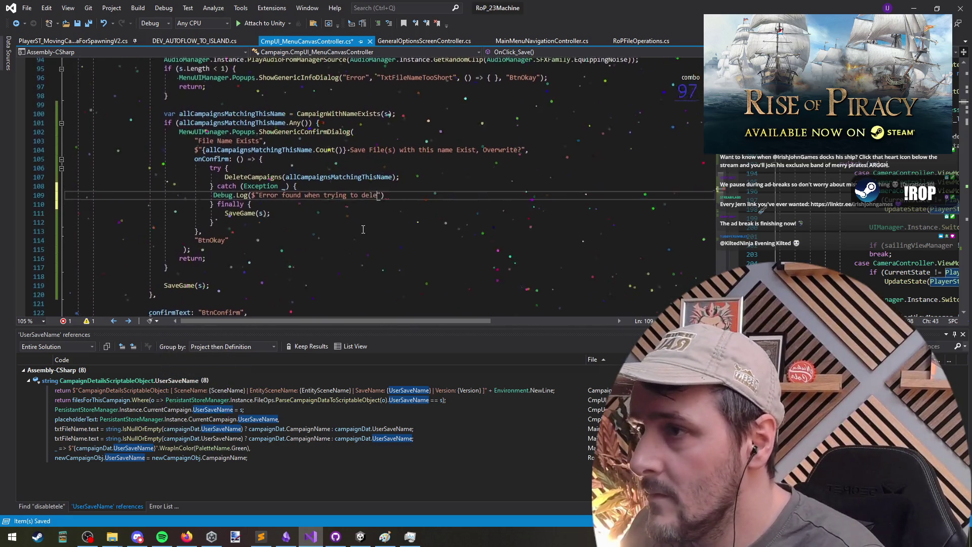
{"action": "key", "text": "BackSpace"}
{"action": "type", "text": "te existin"}
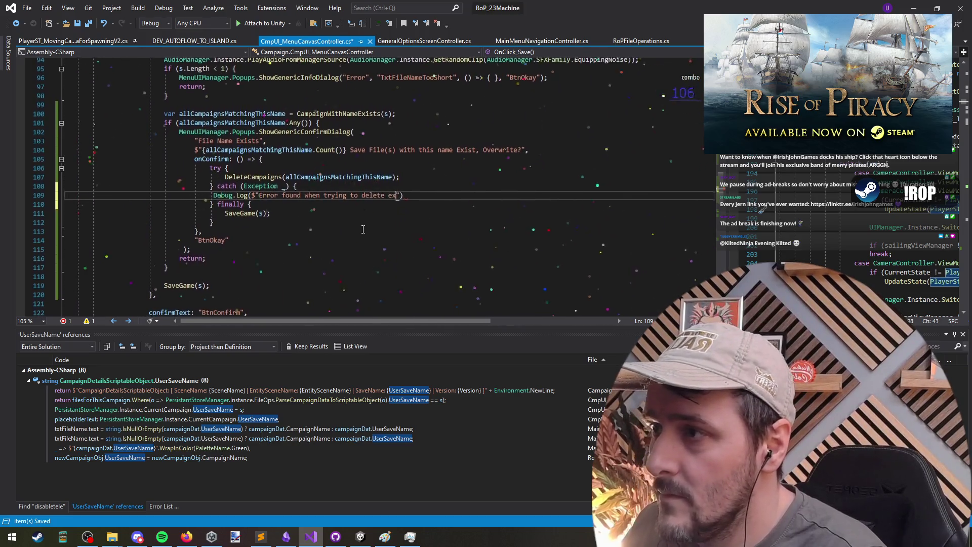
{"action": "type", "text": "g campaigns\""}
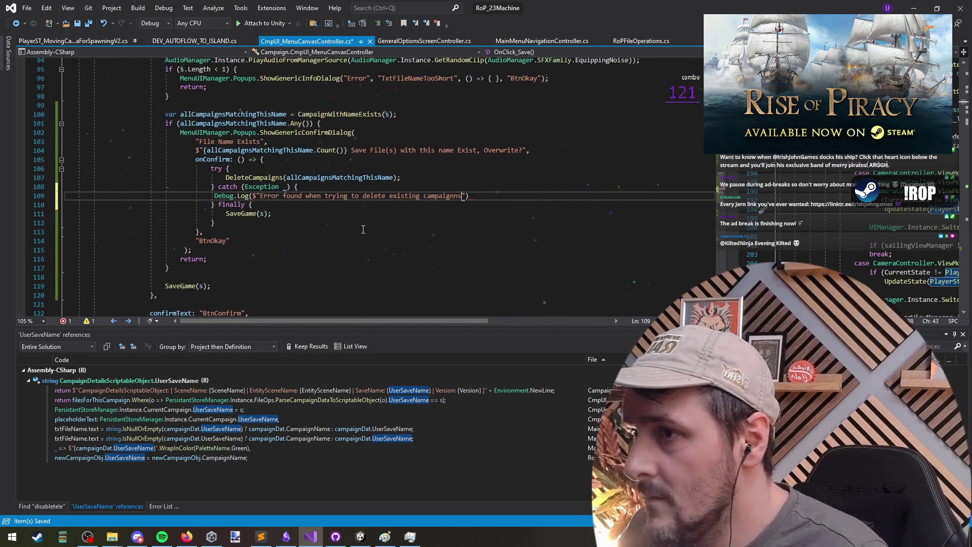
{"action": "type", "text": ", e.Me"}
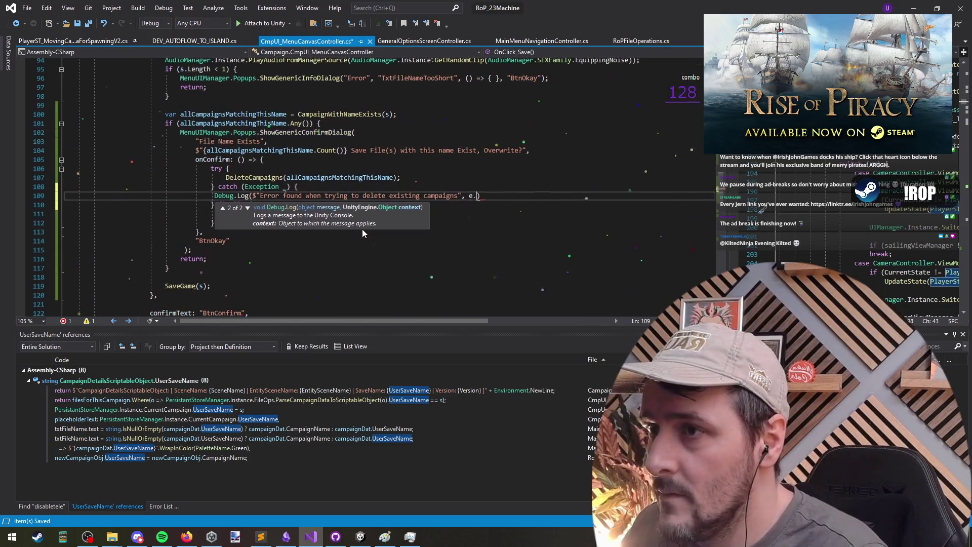
{"action": "type", "text": "ssage"}
{"action": "key", "text": "Up"}
{"action": "key", "text": "Left"}
{"action": "key", "text": "Left"}
{"action": "key", "text": "Left"}
{"action": "key", "text": "BackSpace"}
{"action": "type", "text": "e"}
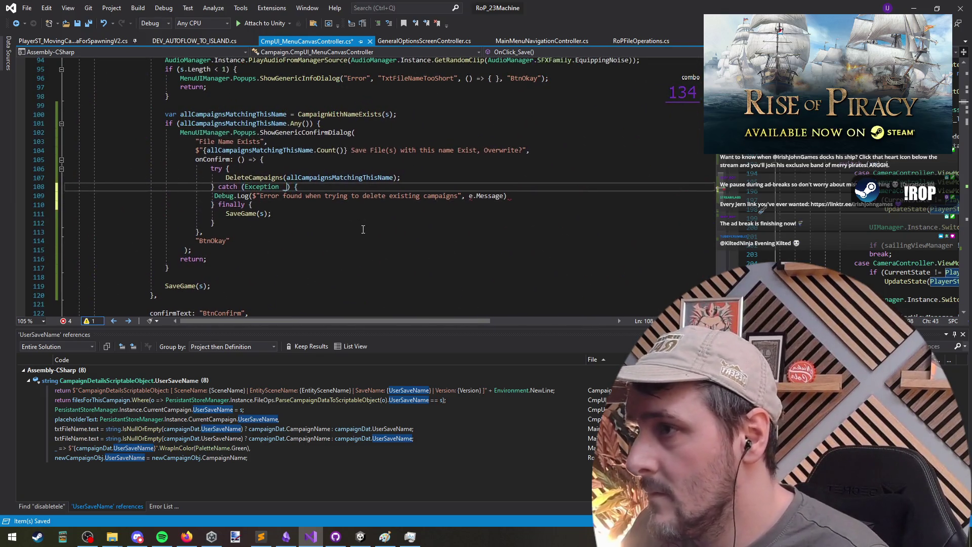
{"action": "key", "text": "Down"}
{"action": "type", "text": ");"}
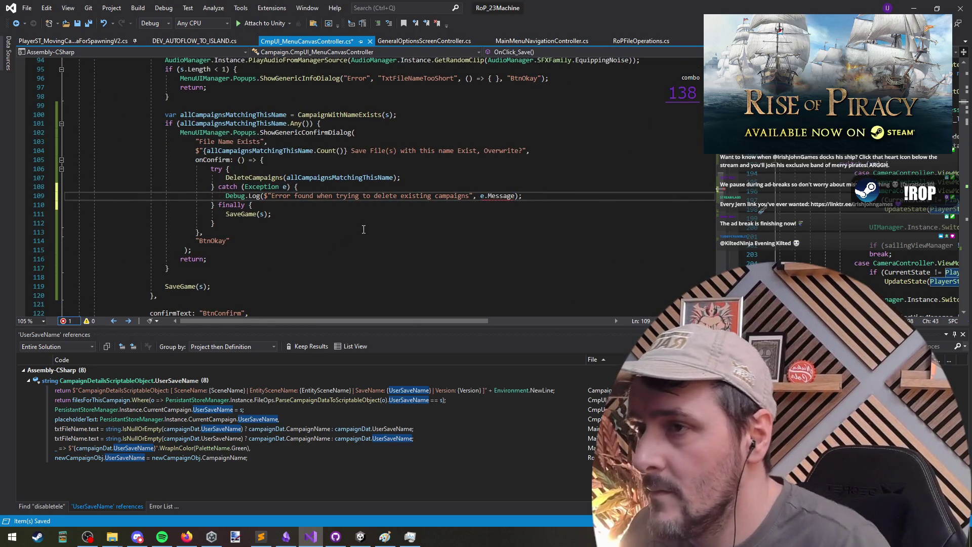
Change the call to Debug.LogError with an interpolated ' - {e.Message}' message and save.
{"action": "left_click", "coordinate": [254, 195]}
{"action": "key", "text": "ctrl+space"}
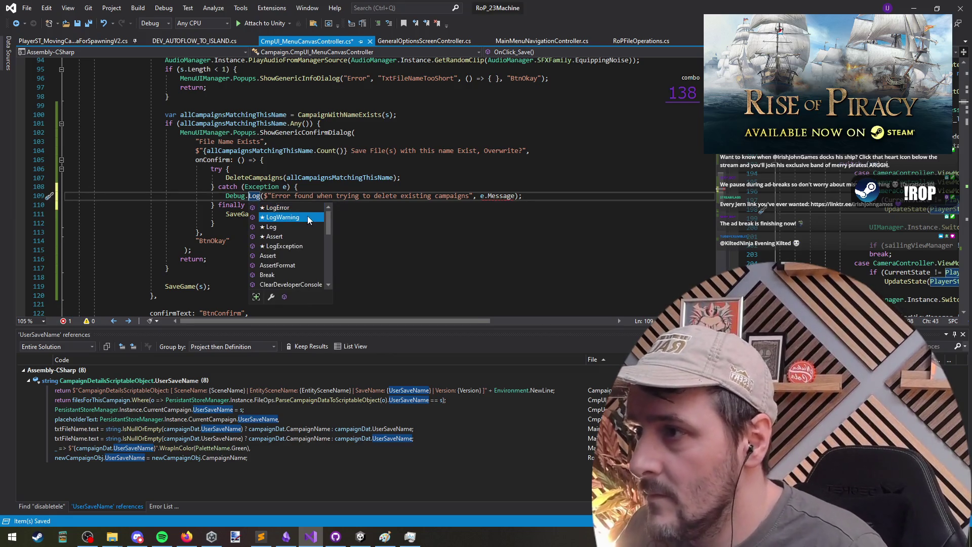
{"action": "key", "text": "Tab"}
{"action": "key", "text": "Delete"}
{"action": "key", "text": "Delete"}
{"action": "key", "text": "Delete"}
{"action": "key", "text": "End"}
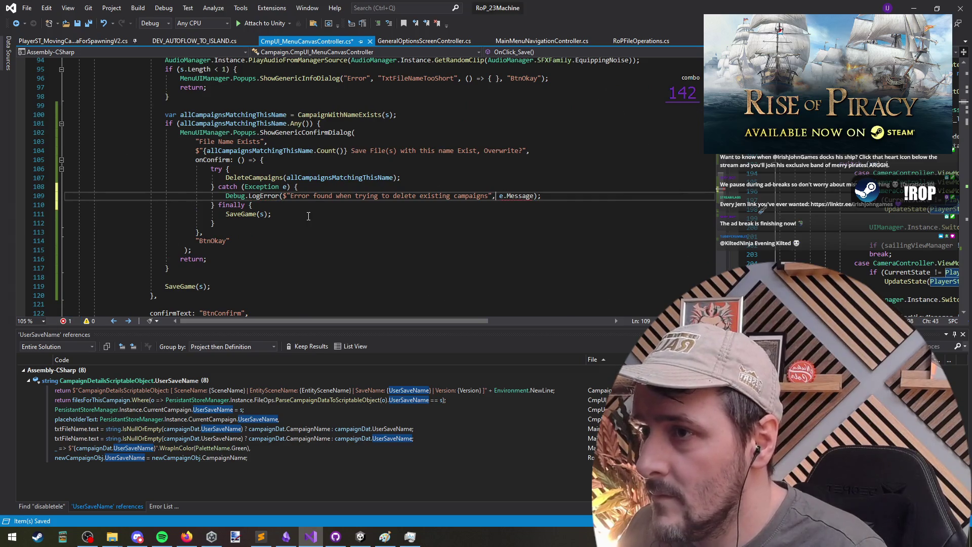
{"action": "key", "text": "BackSpace"}
{"action": "key", "text": "BackSpace"}
{"action": "type", "text": "-"}
{"action": "key", "text": "Delete"}
{"action": "key", "text": "End"}
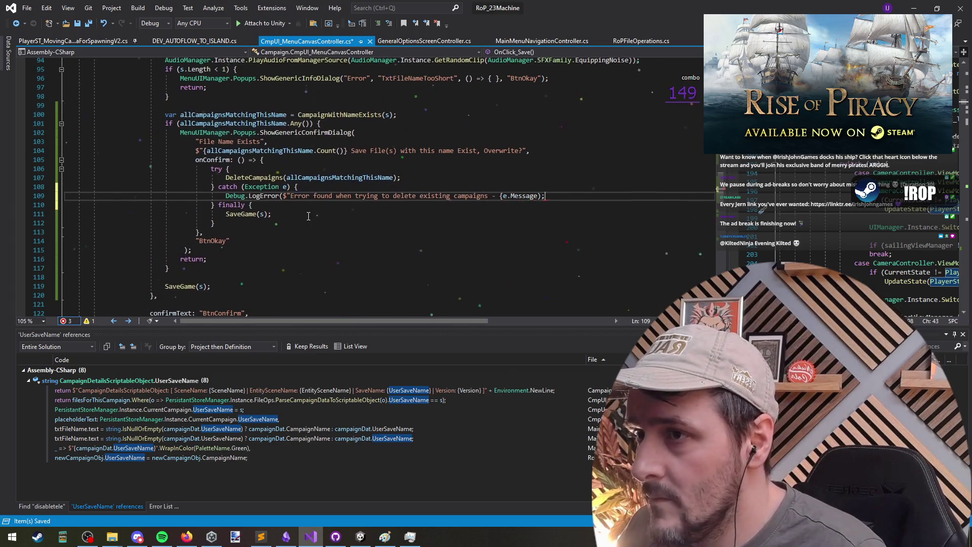
{"action": "key", "text": "Down"}
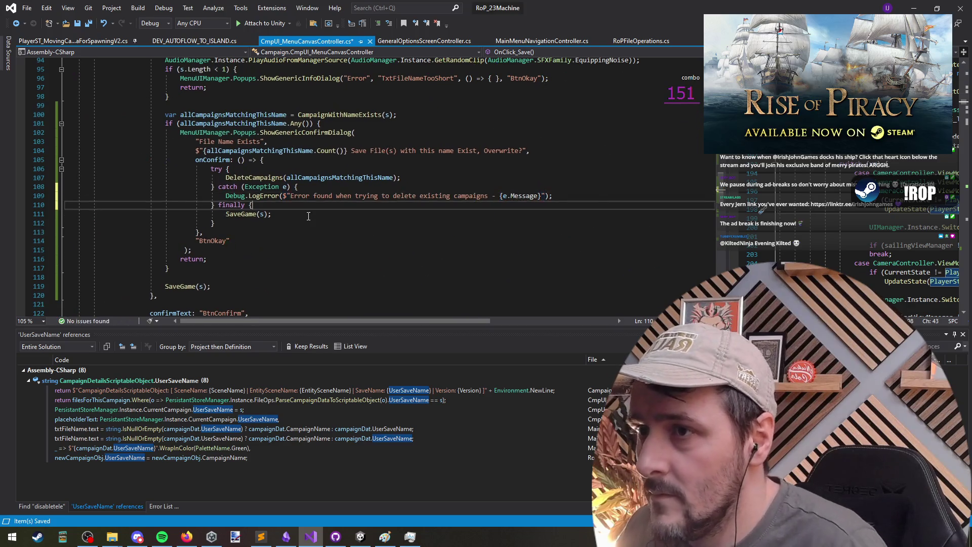
{"action": "key", "text": "ctrl+s"}
Review the onConfirm code and highlight every use of allCampaignsMatchingThisName.
{"action": "key", "text": "Down"}
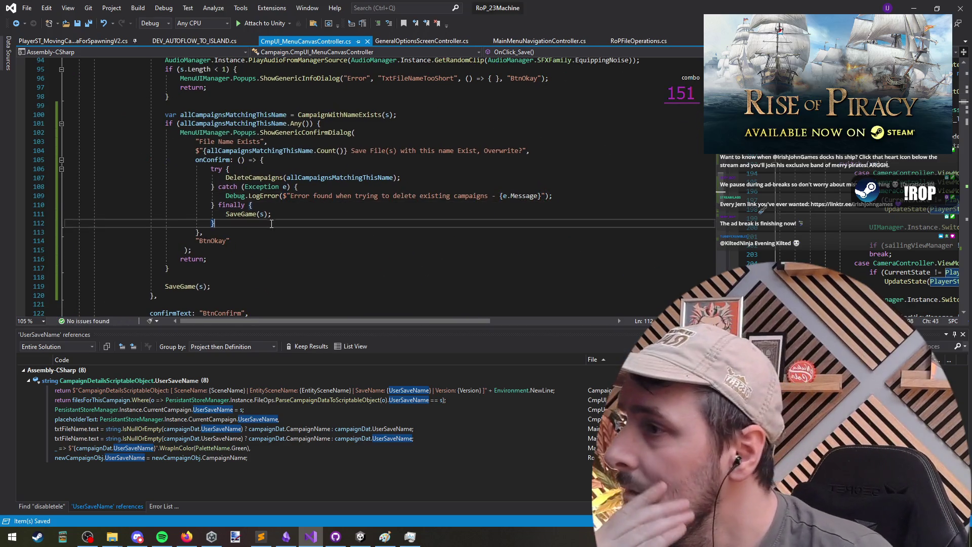
{"action": "left_click", "coordinate": [279, 159]}
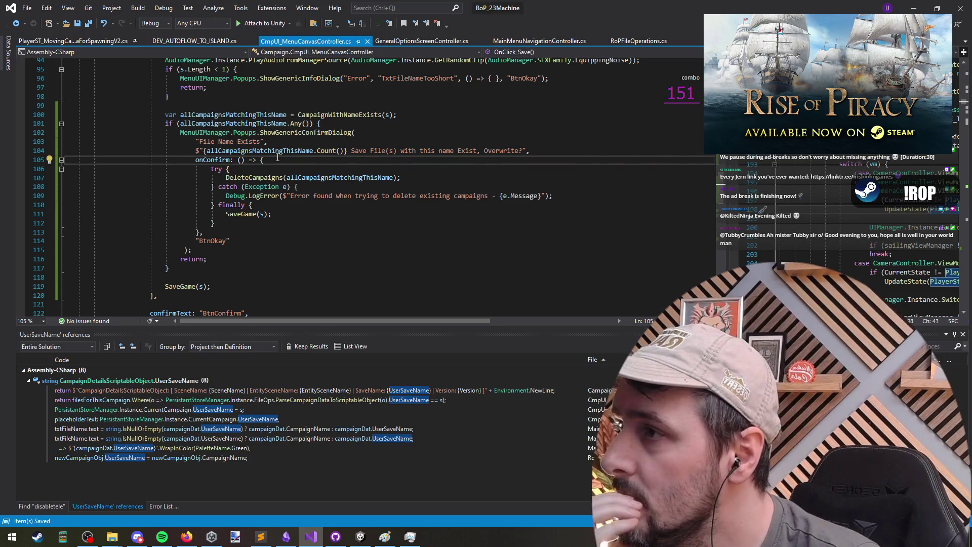
{"action": "left_click", "coordinate": [236, 123]}
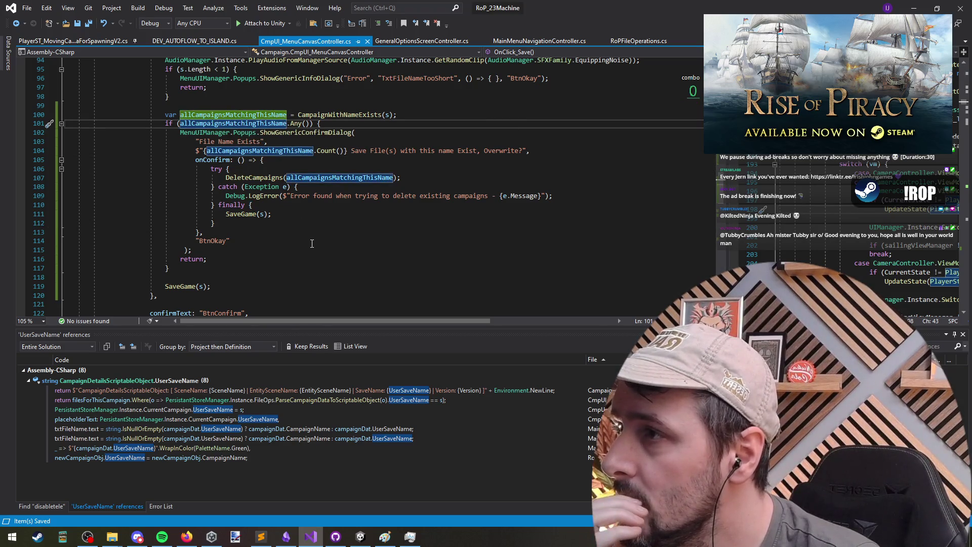
Follow CampaignWithNameExists up to GetUserSavesForCampaign and jump to its definition with F12.
{"action": "left_click", "coordinate": [339, 114]}
{"action": "scroll", "coordinate": [358, 222], "scroll_direction": "up", "scroll_amount": 5}
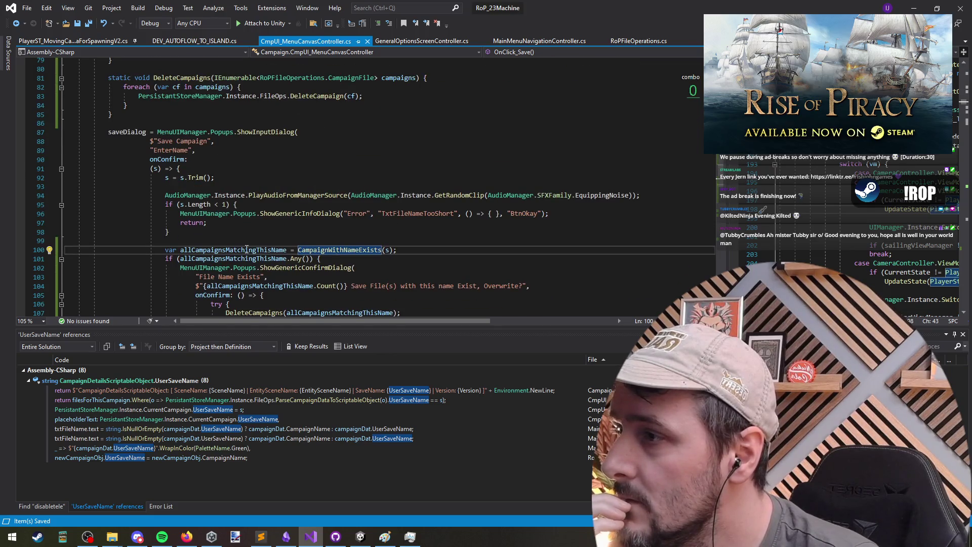
{"action": "scroll", "coordinate": [350, 243], "scroll_direction": "up", "scroll_amount": 4}
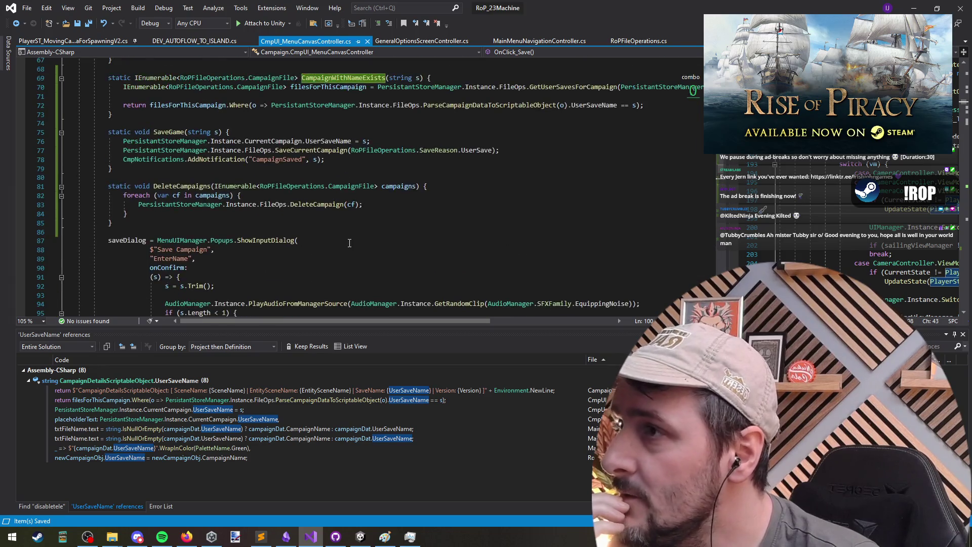
{"action": "scroll", "coordinate": [350, 243], "scroll_direction": "up", "scroll_amount": 1}
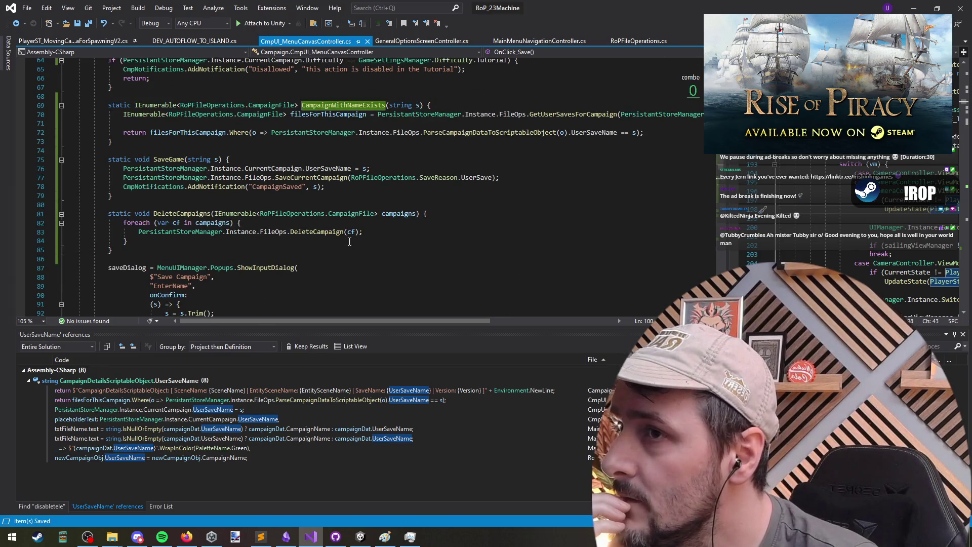
{"action": "left_click", "coordinate": [591, 114]}
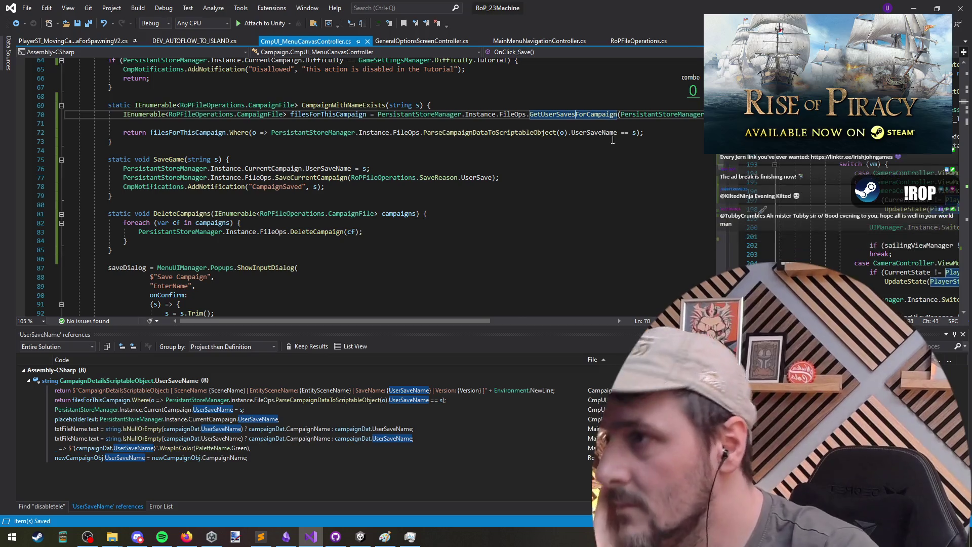
{"action": "key", "text": "F12"}
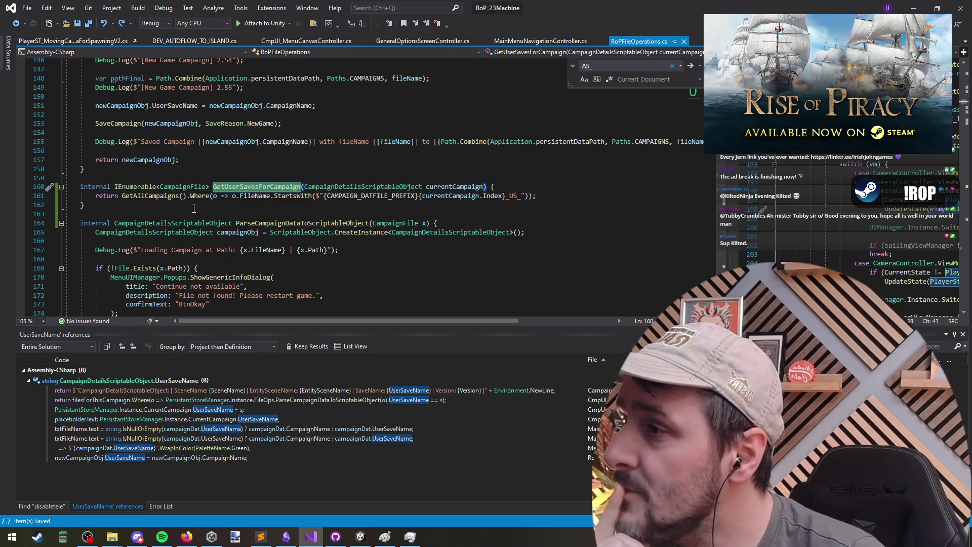
{"action": "left_click", "coordinate": [154, 197]}
{"action": "mouse_move", "coordinate": [130, 197]}
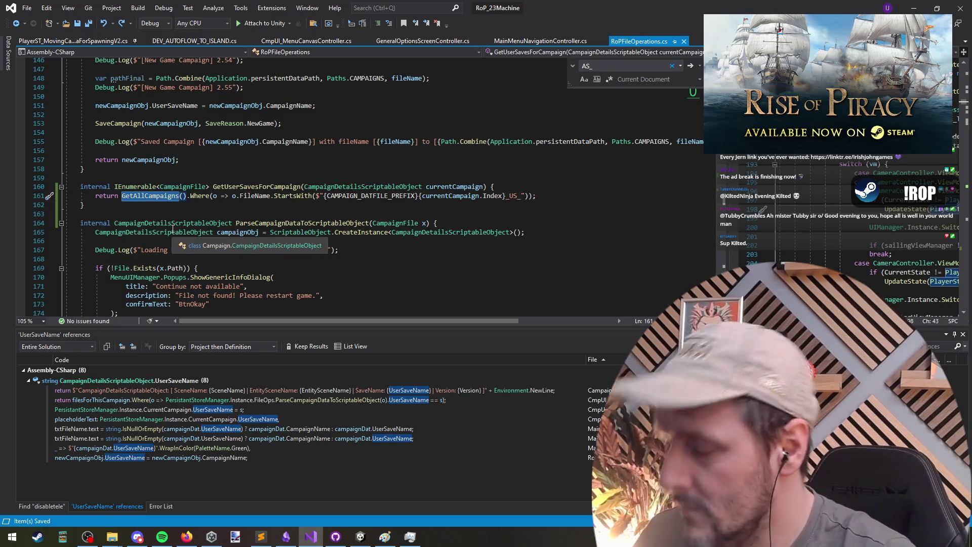
{"action": "left_click", "coordinate": [131, 197], "text": "ctrl"}
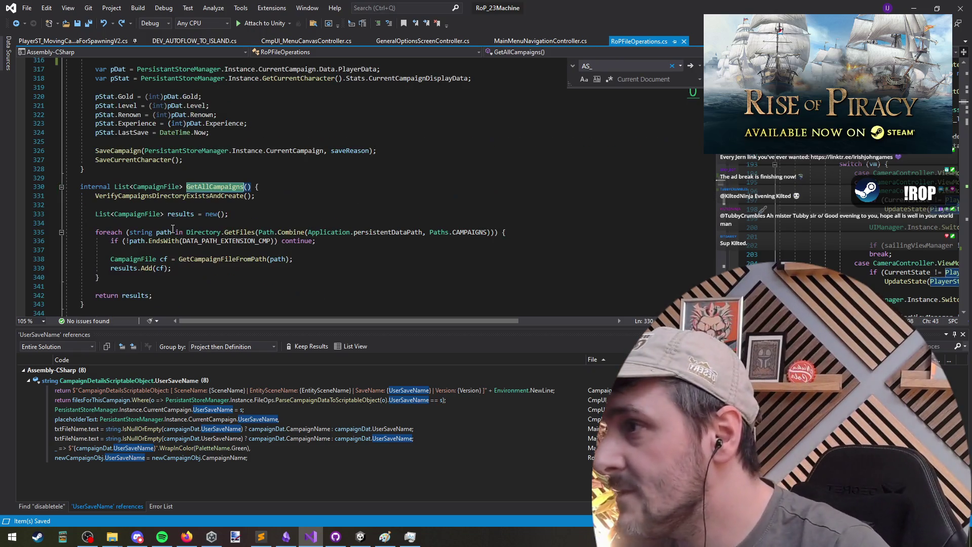
{"action": "left_click", "coordinate": [122, 188]}
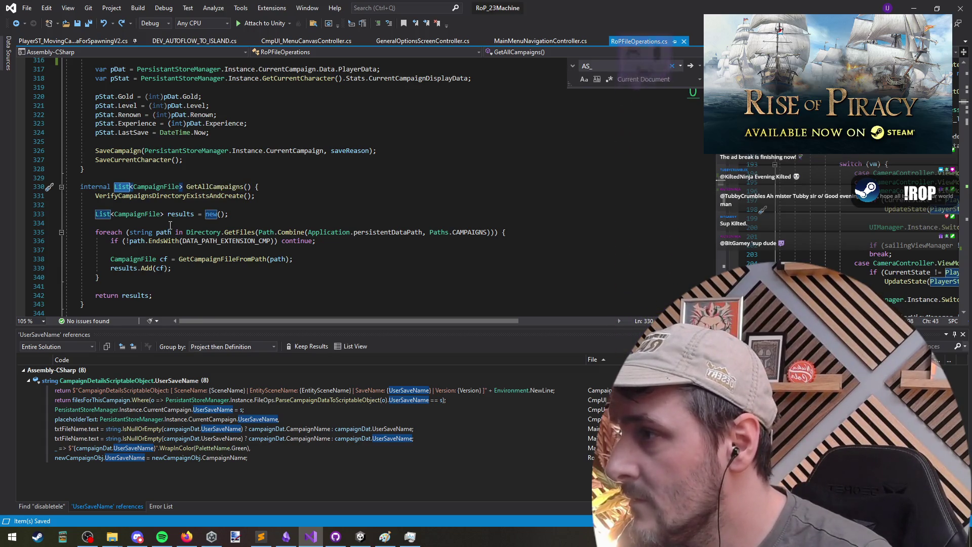
{"action": "left_click", "coordinate": [181, 213]}
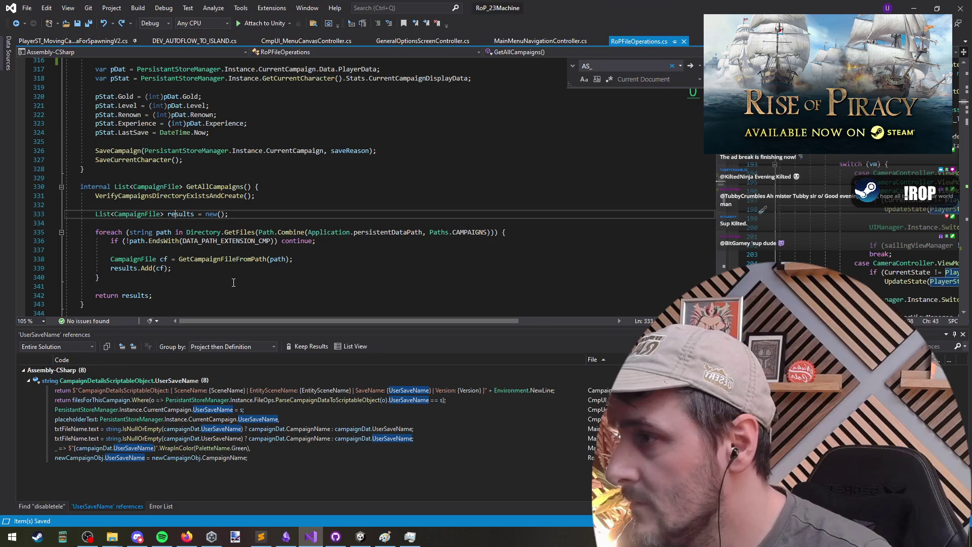
{"action": "left_click", "coordinate": [19, 25]}
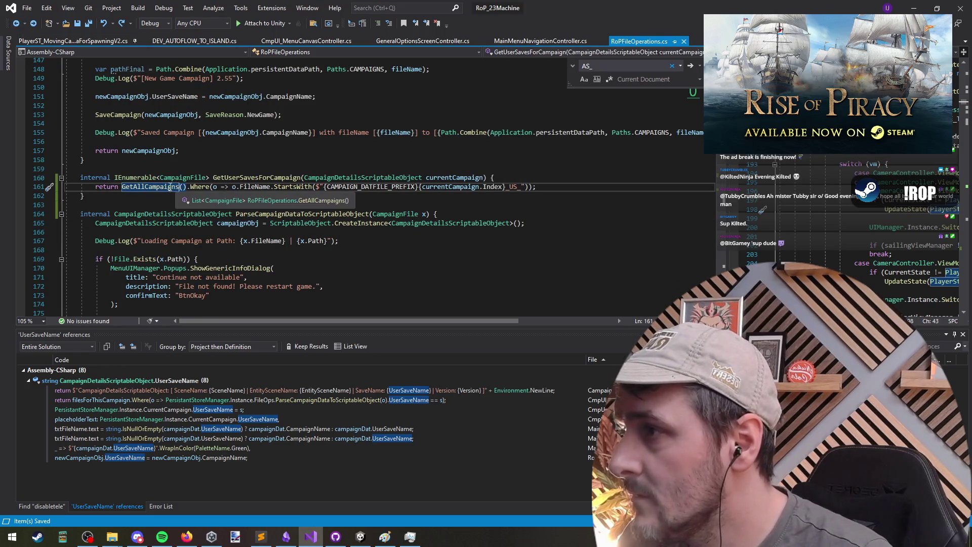
{"action": "left_click", "coordinate": [34, 24]}
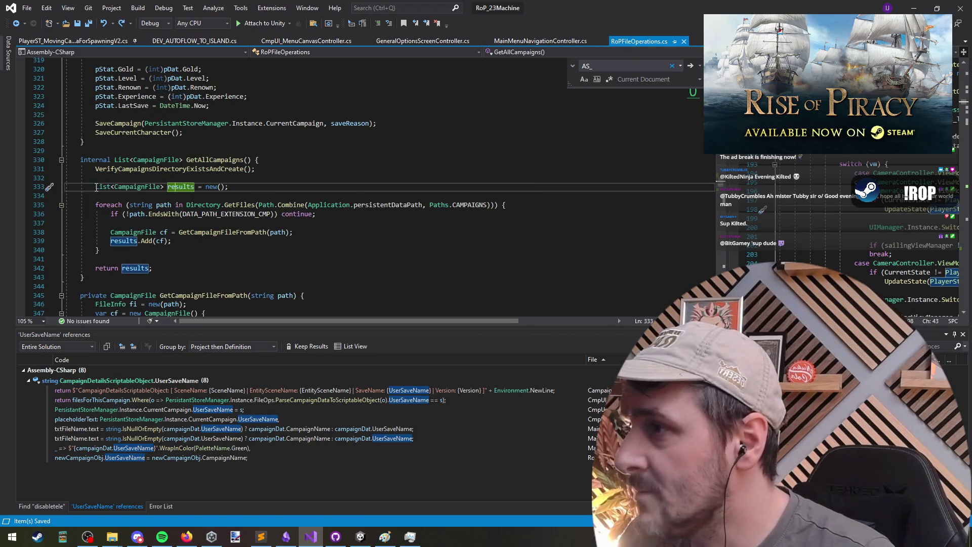
{"action": "left_click", "coordinate": [97, 187]}
{"action": "left_click", "coordinate": [17, 24]}
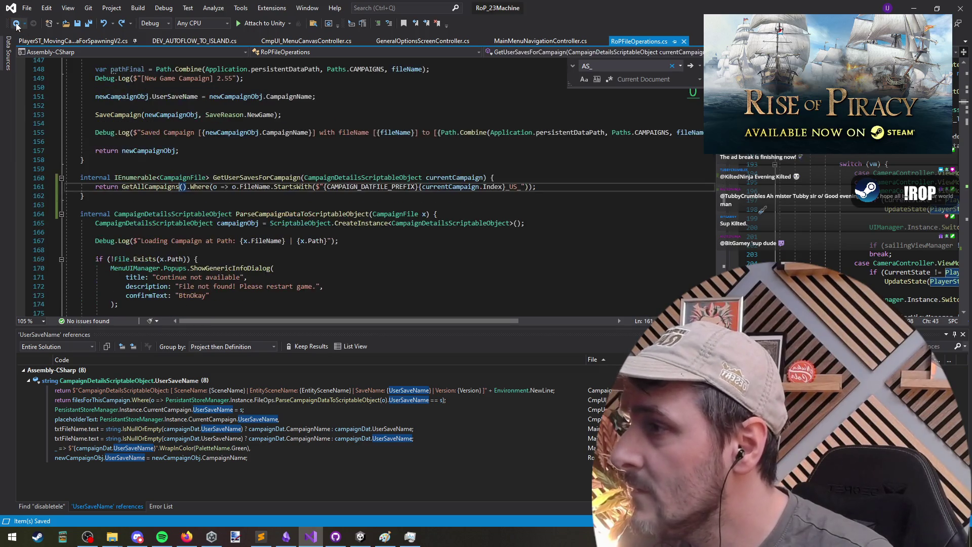
{"action": "scroll", "coordinate": [281, 245], "scroll_direction": "down", "scroll_amount": 5}
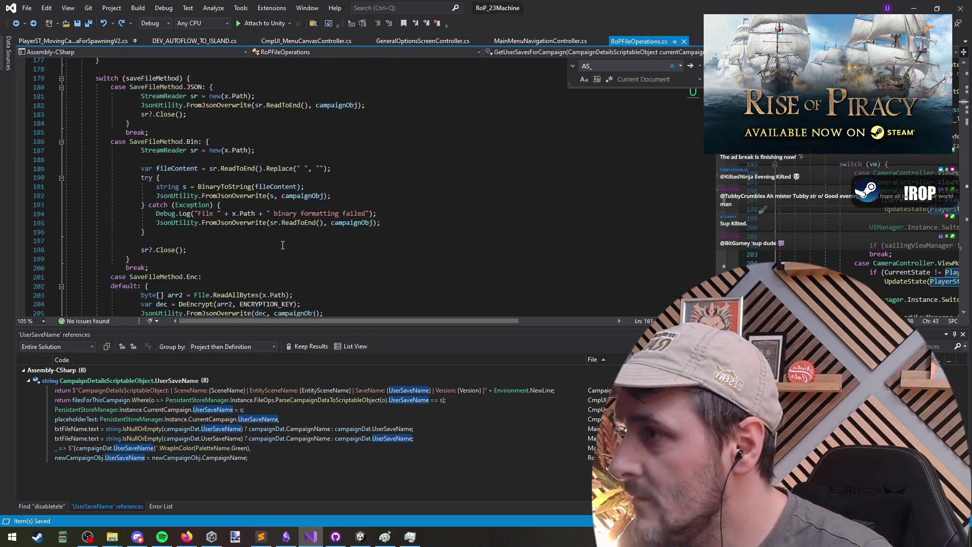
Back in CmpUI_MenuCanvasController.cs, review the Where filter on line 72 and Any check on line 101.
{"action": "left_click", "coordinate": [16, 24]}
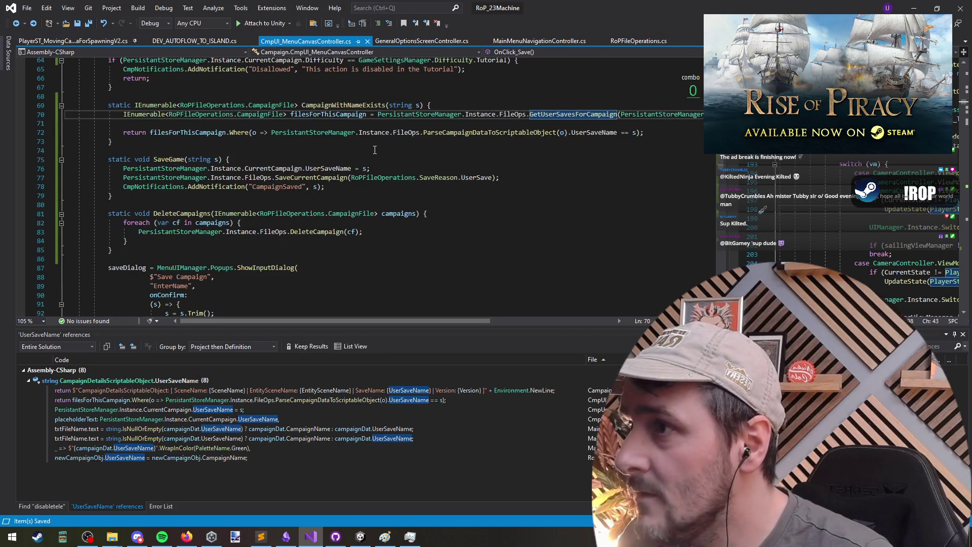
{"action": "scroll", "coordinate": [280, 229], "scroll_direction": "down", "scroll_amount": 9}
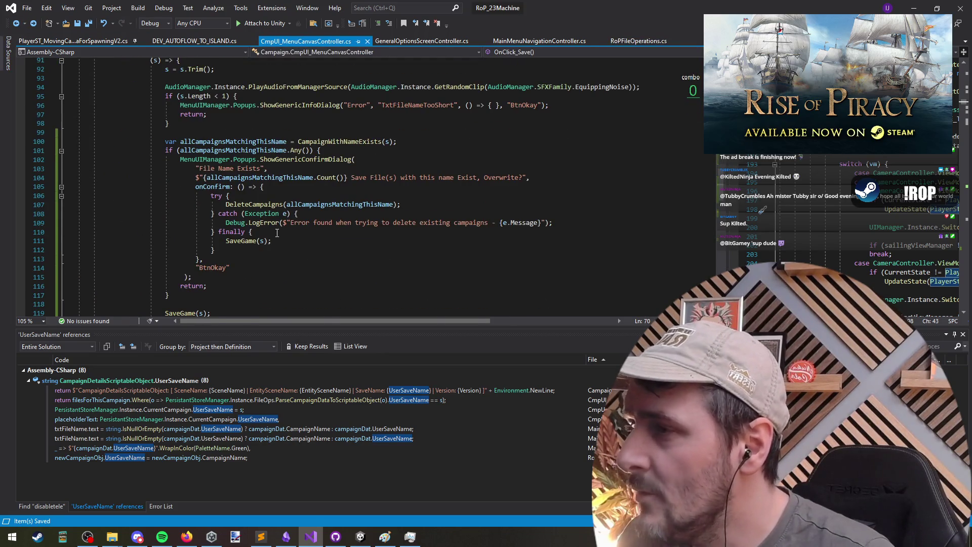
{"action": "scroll", "coordinate": [280, 229], "scroll_direction": "up", "scroll_amount": 7}
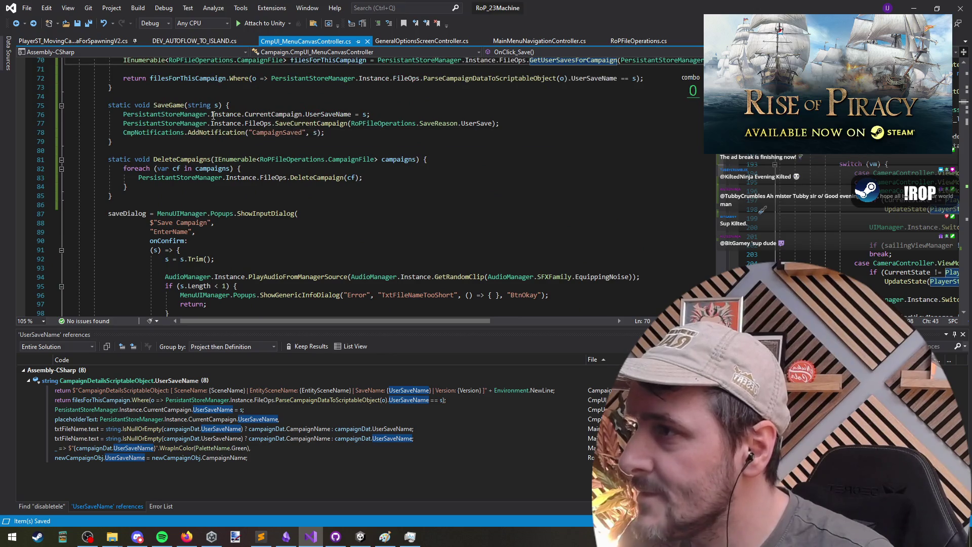
{"action": "left_click", "coordinate": [248, 78]}
{"action": "scroll", "coordinate": [411, 188], "scroll_direction": "up", "scroll_amount": 1}
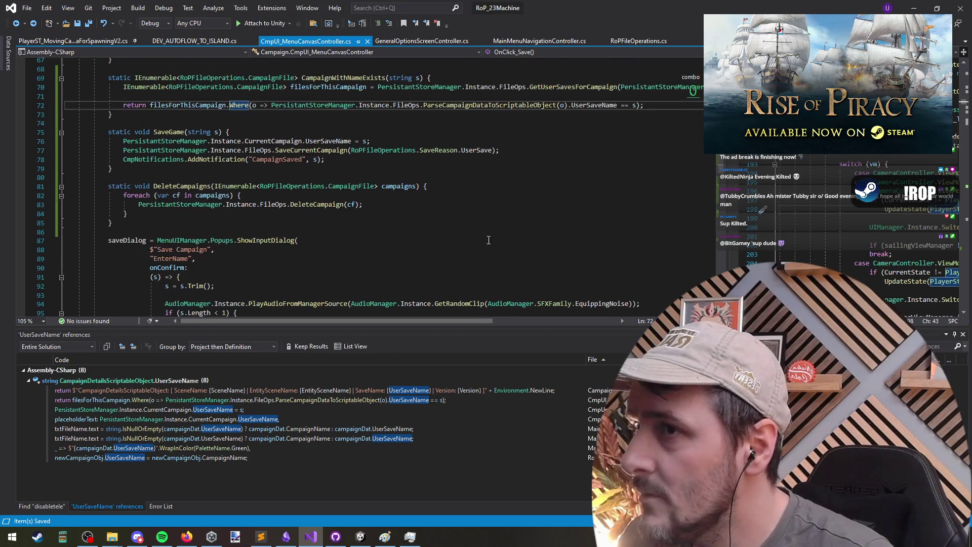
{"action": "scroll", "coordinate": [153, 82], "scroll_direction": "down", "scroll_amount": 6}
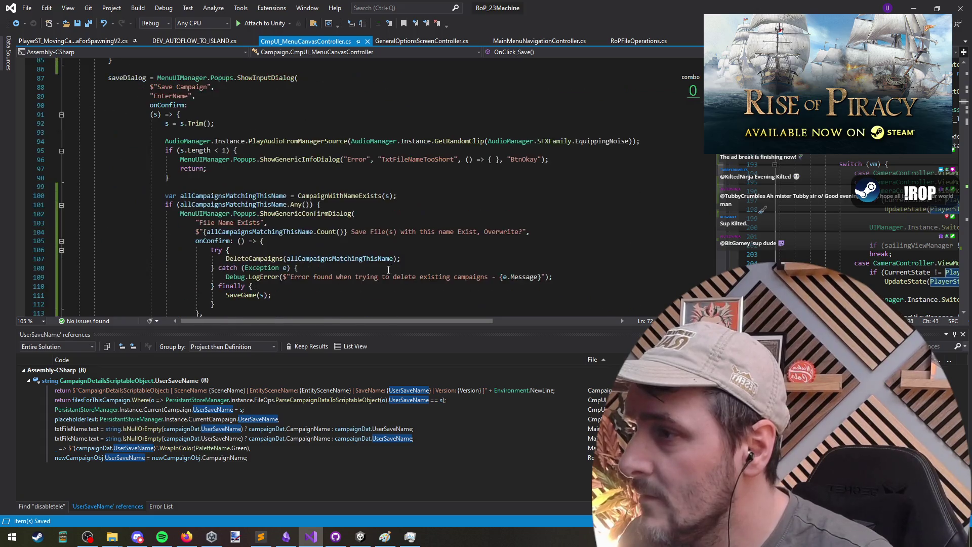
{"action": "left_click", "coordinate": [284, 204]}
{"action": "scroll", "coordinate": [361, 267], "scroll_direction": "down", "scroll_amount": 2}
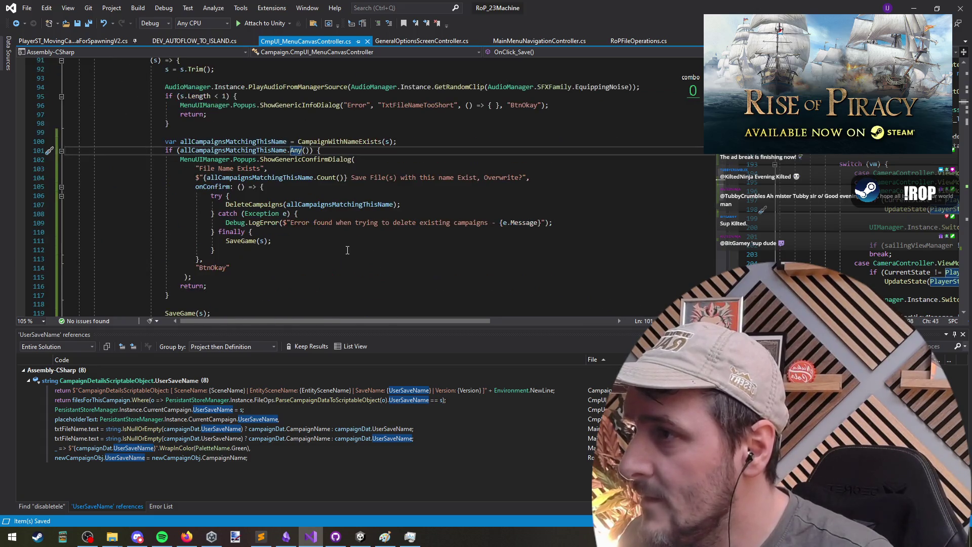
Inspect the DeleteCampaigns definition, return to its call site, and switch to the Unity Editor.
{"action": "left_click", "coordinate": [249, 204]}
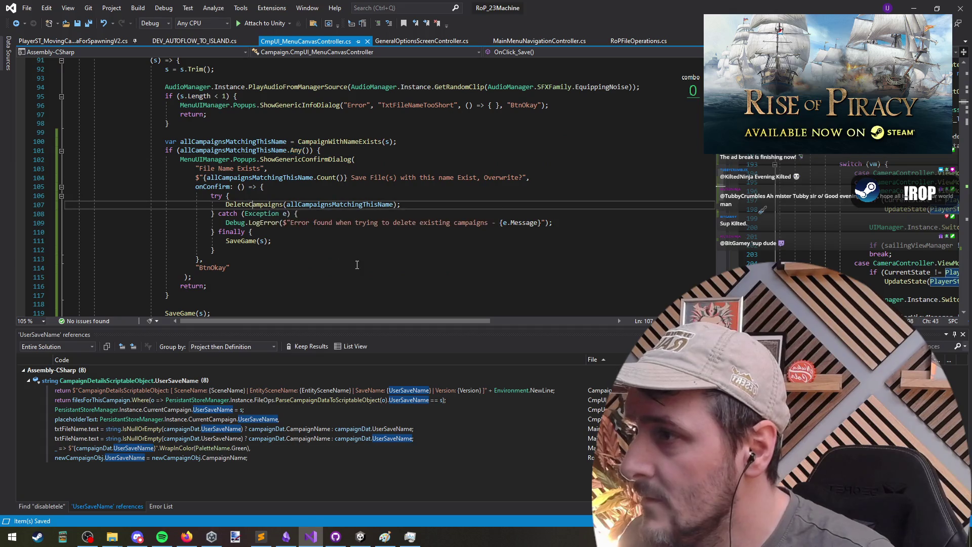
{"action": "key", "text": "F12"}
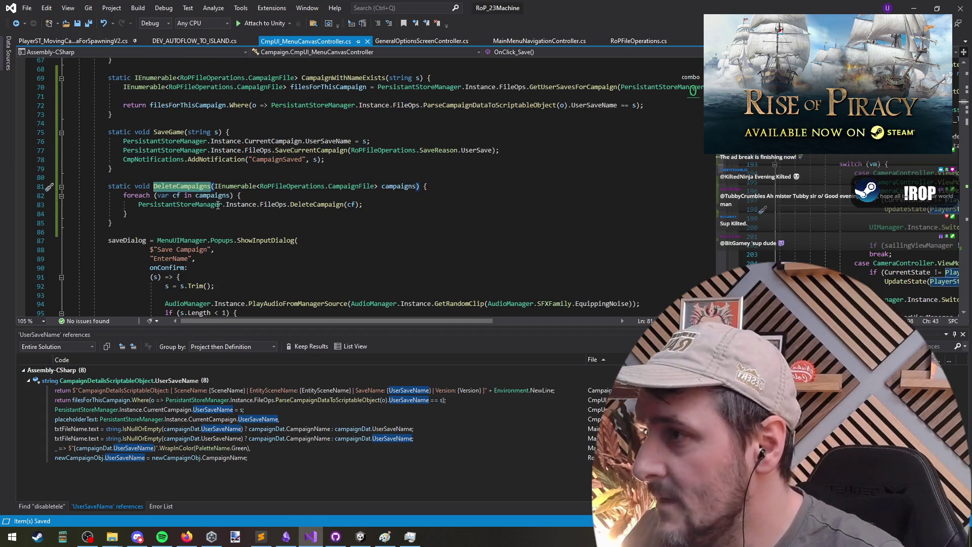
{"action": "left_click", "coordinate": [229, 195]}
{"action": "left_click", "coordinate": [165, 185]}
{"action": "key", "text": "ctrl+minus"}
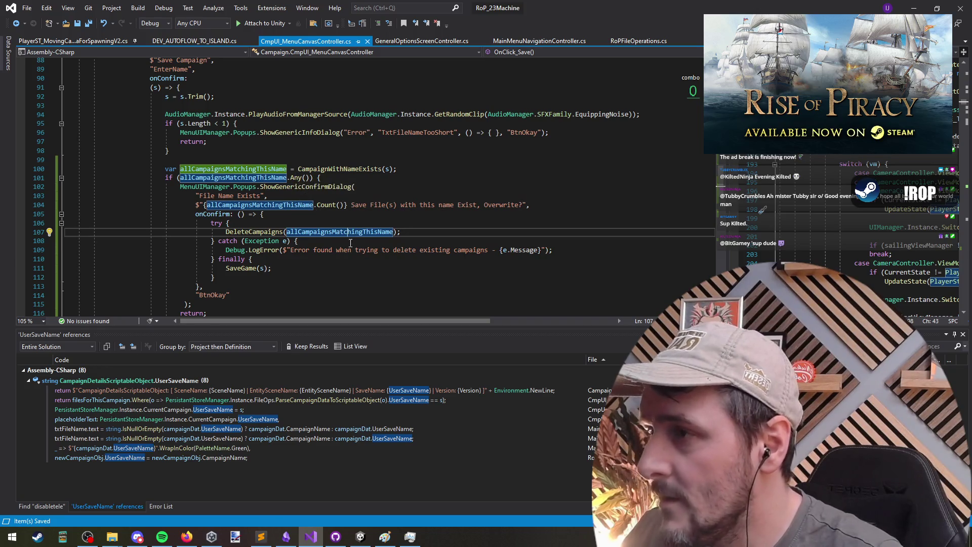
{"action": "scroll", "coordinate": [342, 273], "scroll_direction": "down", "scroll_amount": 3}
{"action": "scroll", "coordinate": [341, 274], "scroll_direction": "down", "scroll_amount": 4}
{"action": "scroll", "coordinate": [340, 271], "scroll_direction": "up", "scroll_amount": 8}
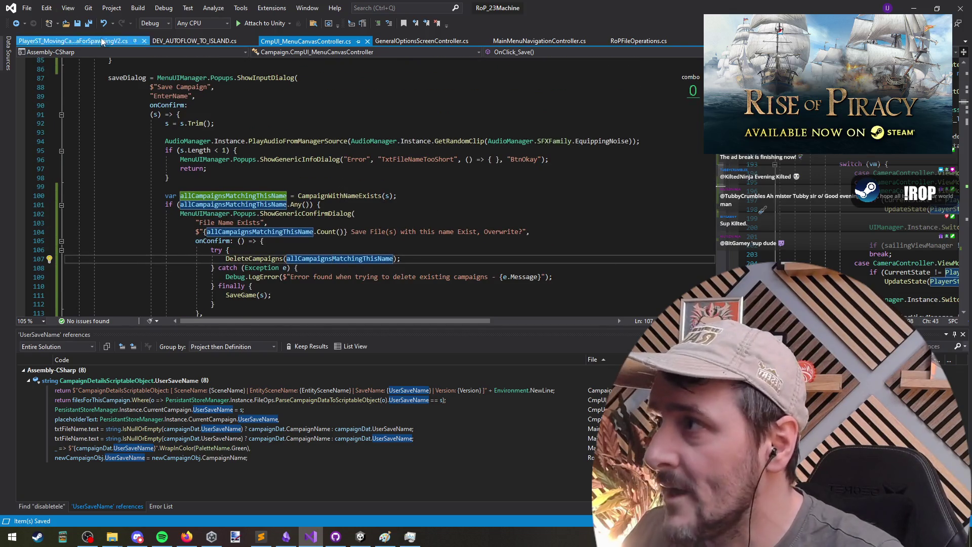
{"action": "key", "text": "alt+Tab"}
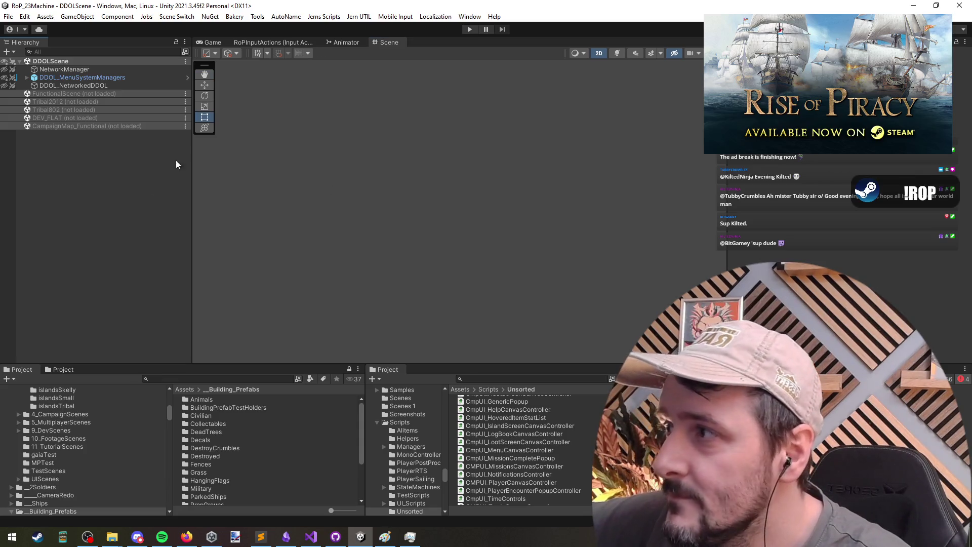
Enter Play mode, choose CONTINUE to load the latest campaign, and set the ship's course.
{"action": "left_click", "coordinate": [469, 28]}
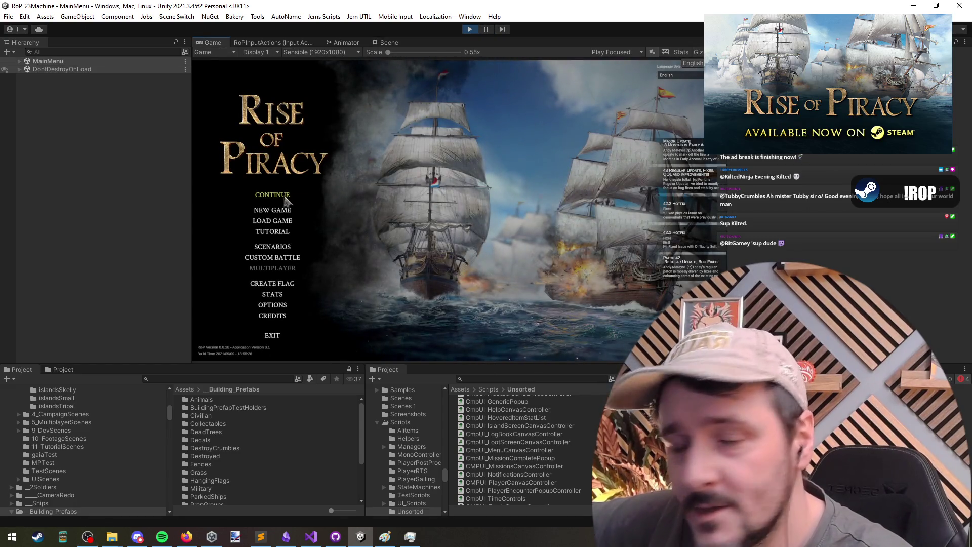
{"action": "left_click", "coordinate": [274, 195]}
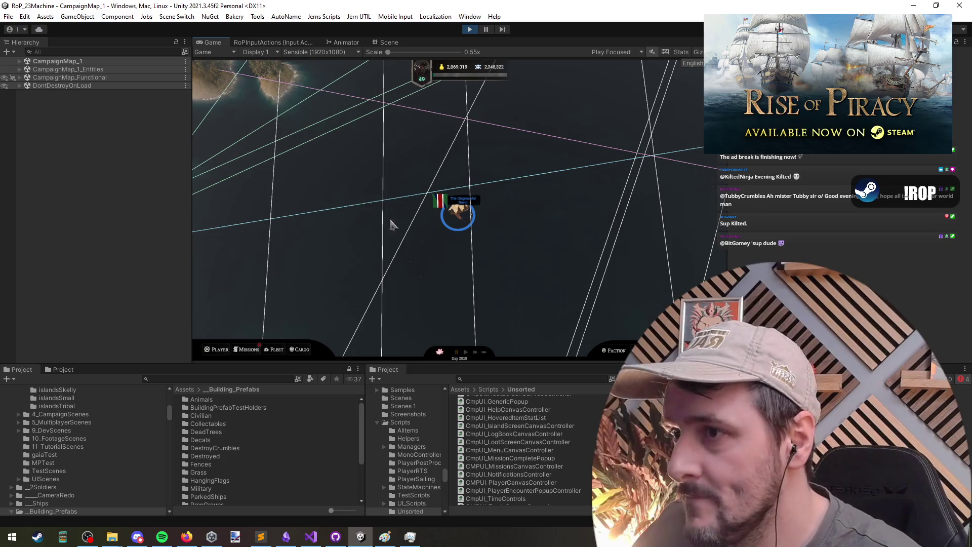
{"action": "left_click", "coordinate": [375, 152]}
Steer the ship, then save the campaign as Pirate Story 3, accepting the overwrite.
{"action": "left_click", "coordinate": [582, 189]}
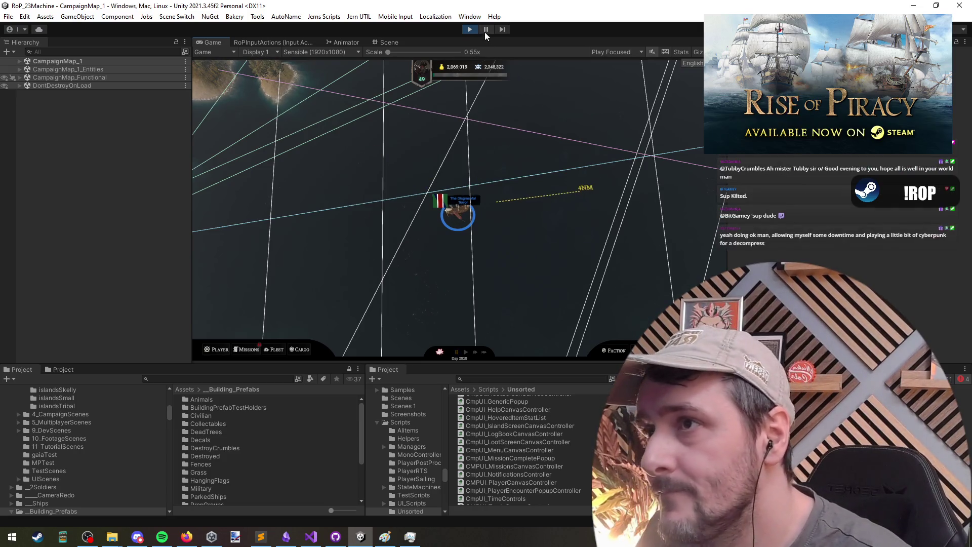
{"action": "key", "text": "Escape"}
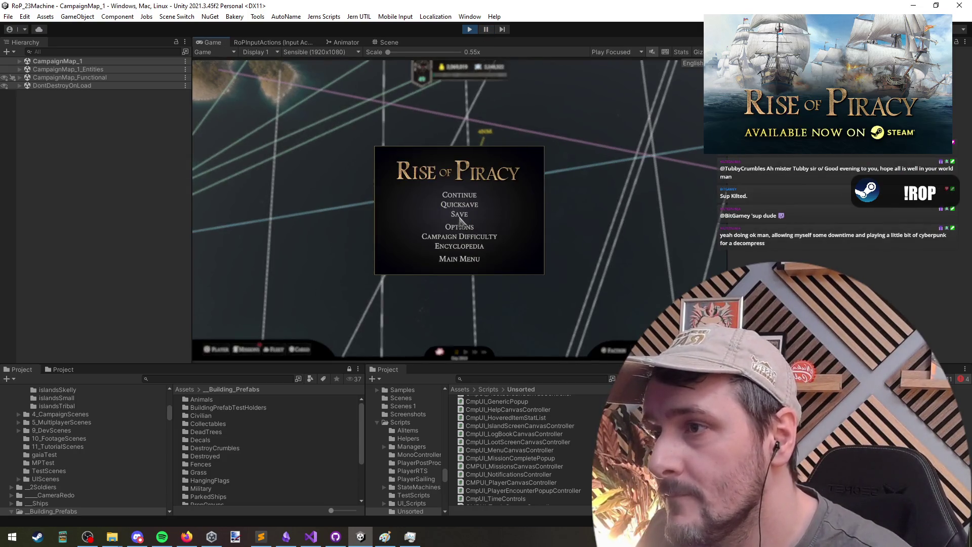
{"action": "left_click", "coordinate": [456, 222]}
{"action": "left_click", "coordinate": [487, 237]}
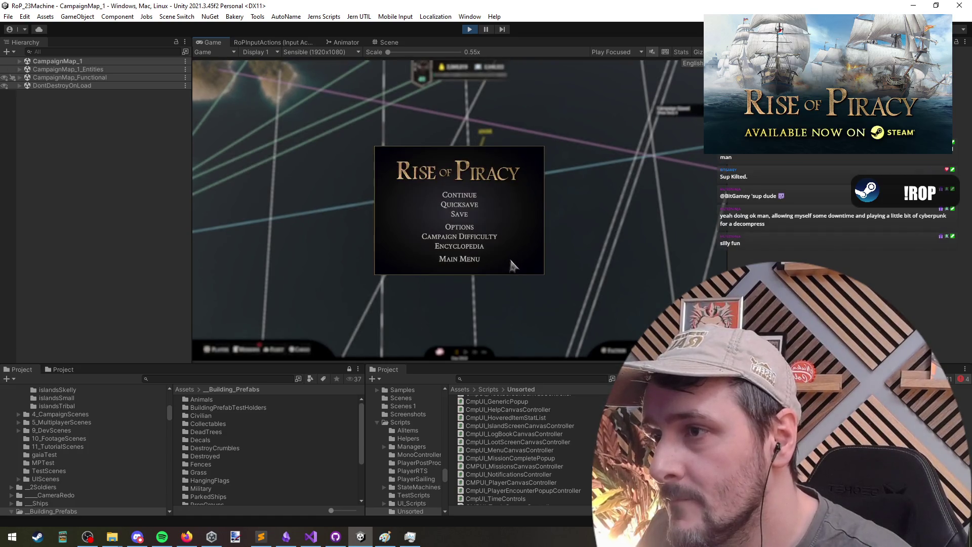
{"action": "left_click", "coordinate": [453, 216]}
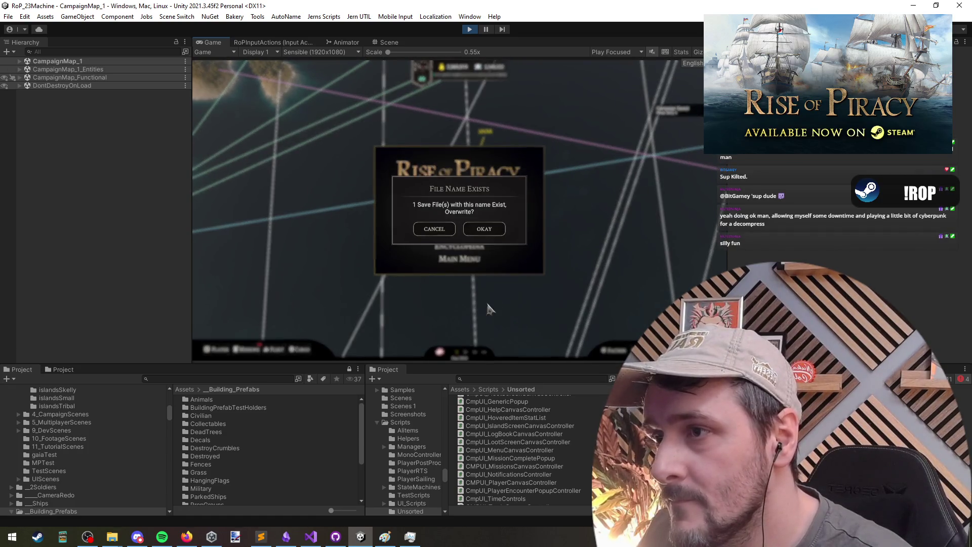
{"action": "left_click", "coordinate": [485, 238]}
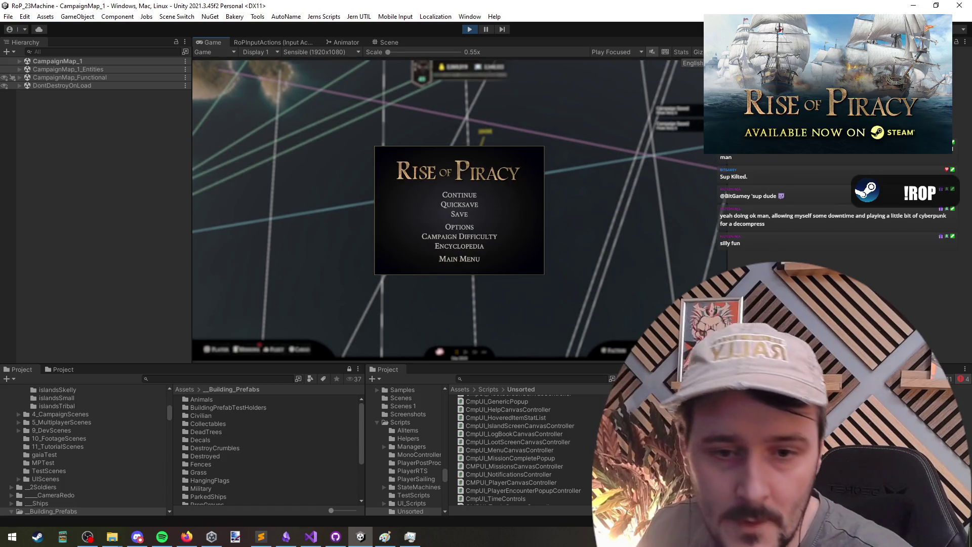
Check the save files in File Explorer, then overwrite Pirate Story 3 once more.
{"action": "key", "text": "alt+Tab"}
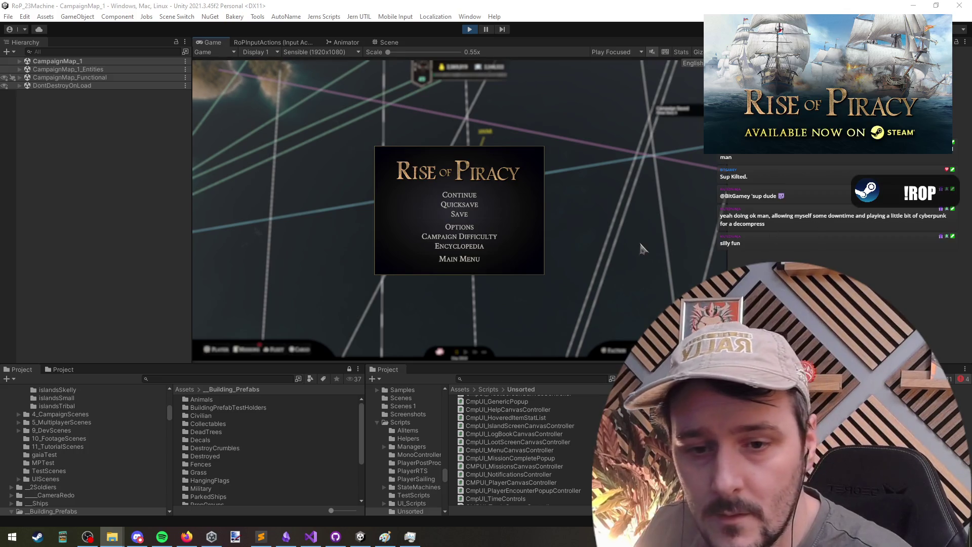
{"action": "left_click", "coordinate": [457, 198]}
{"action": "left_click", "coordinate": [460, 215]}
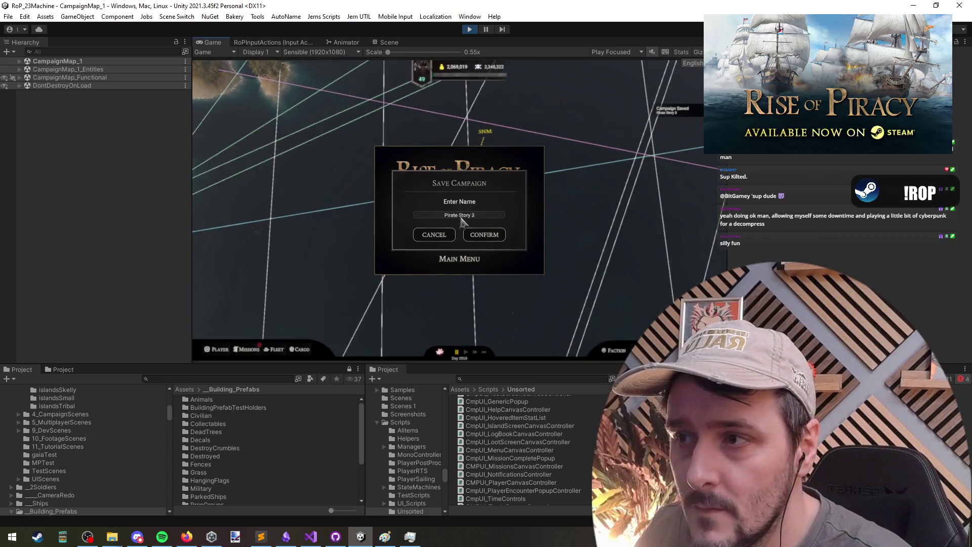
{"action": "left_click", "coordinate": [484, 235]}
{"action": "left_click", "coordinate": [484, 229]}
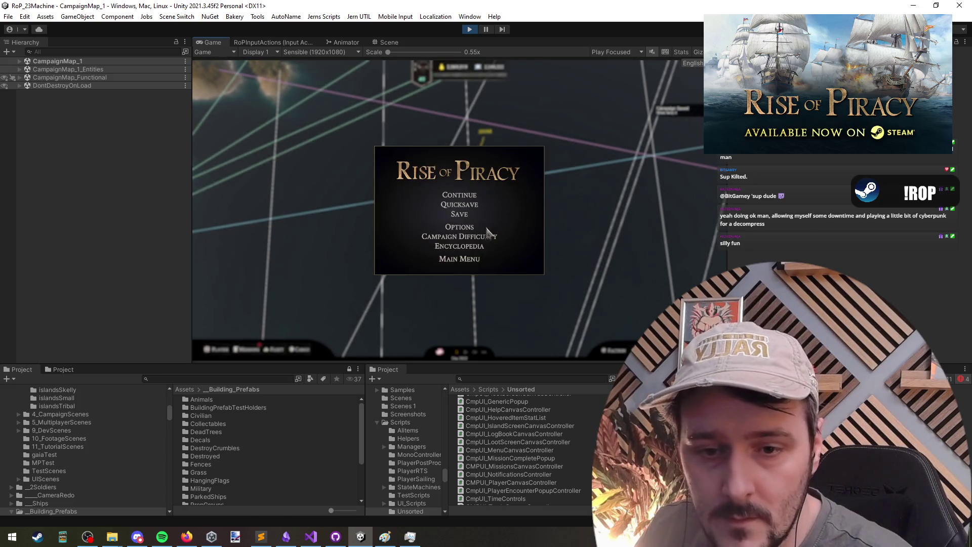
Save as Pirate Story, accept the overwrite, and reopen the save dialog.
{"action": "left_click", "coordinate": [461, 214]}
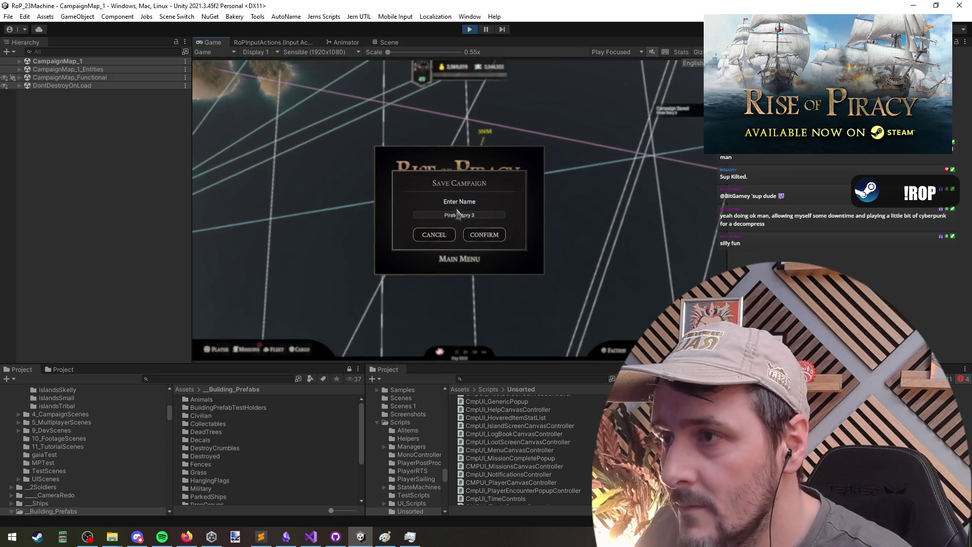
{"action": "left_click", "coordinate": [485, 235]}
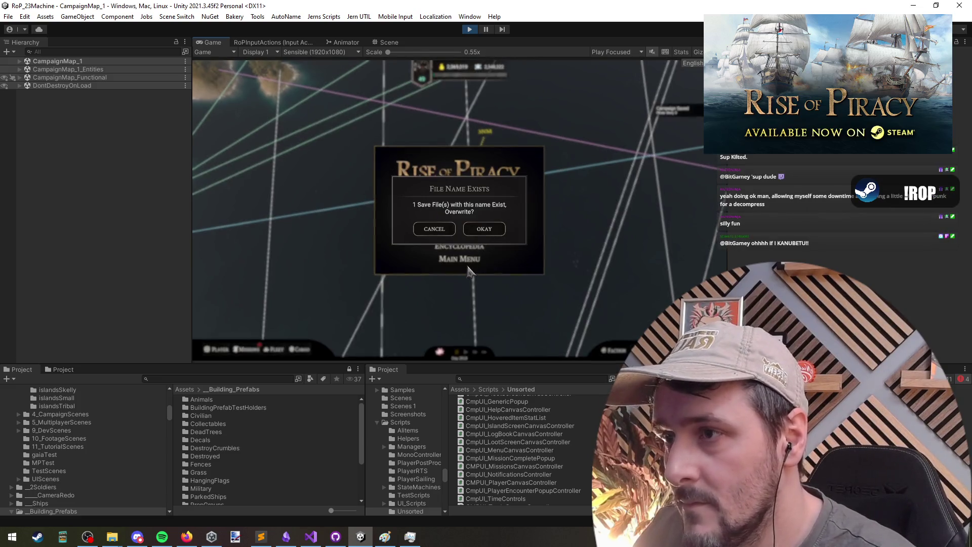
{"action": "left_click", "coordinate": [491, 232]}
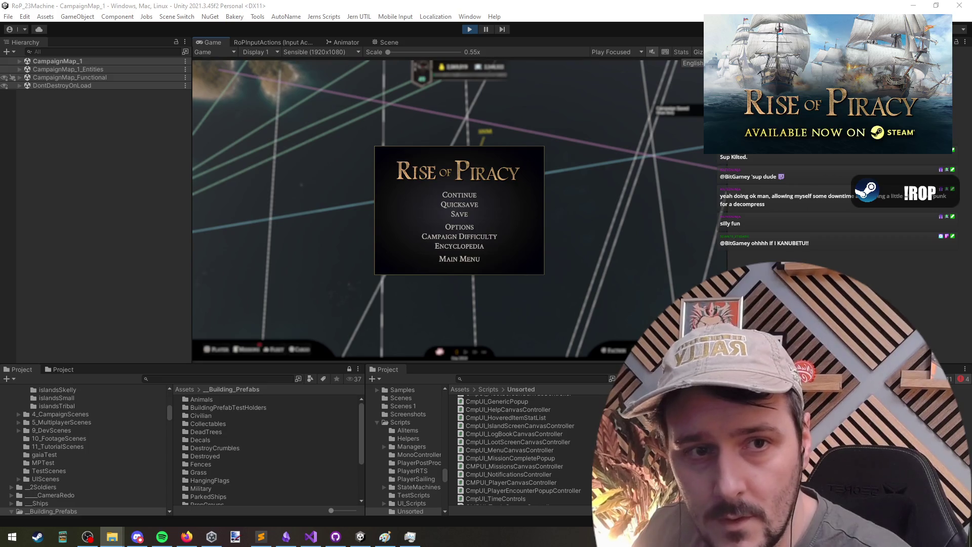
{"action": "left_click", "coordinate": [459, 216]}
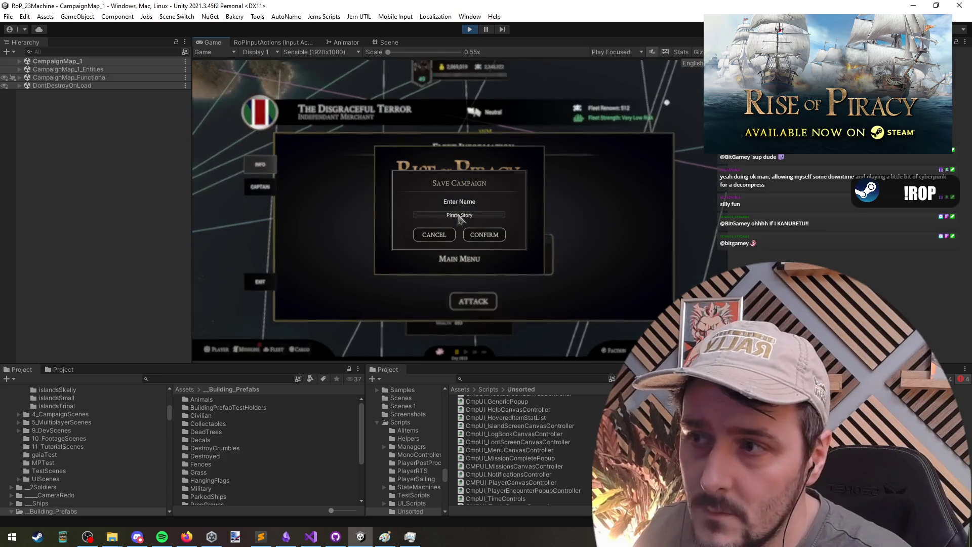
Cancel the save, resume play, and view then close The Disgraceful Terror's fleet information.
{"action": "left_click", "coordinate": [431, 237]}
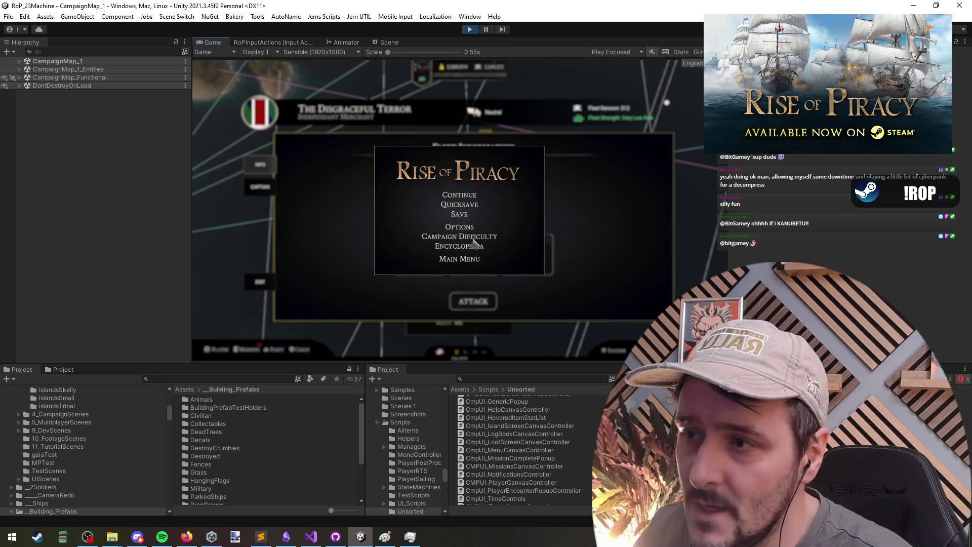
{"action": "left_click", "coordinate": [446, 197]}
{"action": "left_click", "coordinate": [257, 283]}
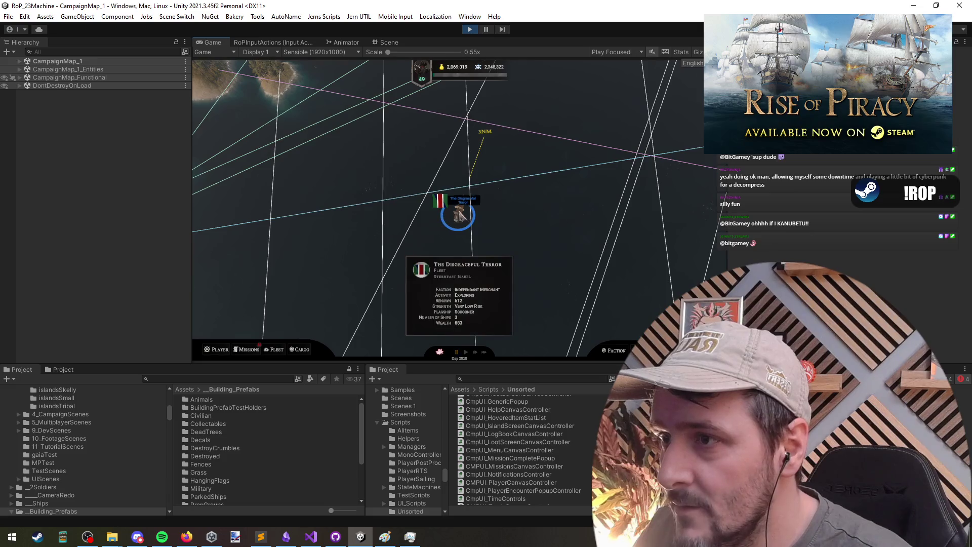
{"action": "left_click", "coordinate": [462, 218]}
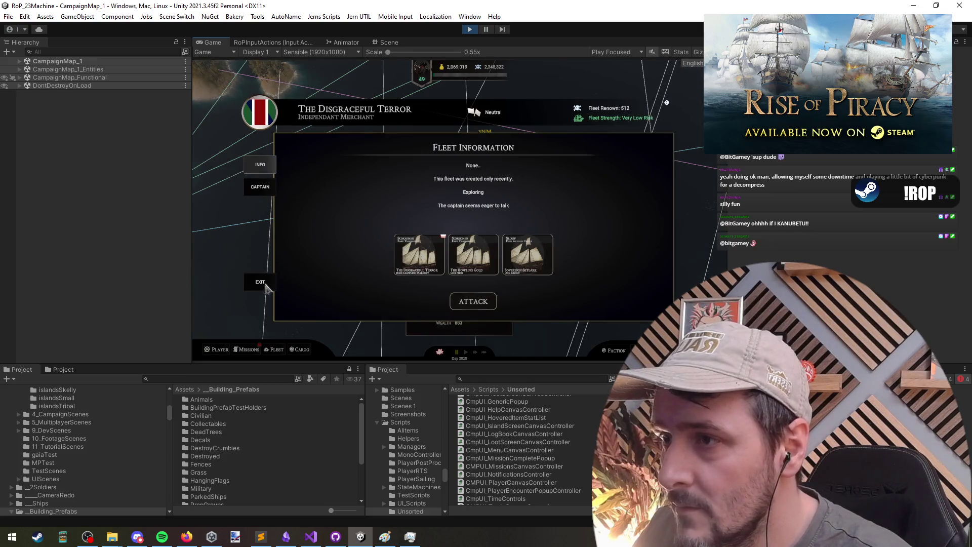
{"action": "left_click", "coordinate": [264, 284]}
{"action": "left_click", "coordinate": [481, 219]}
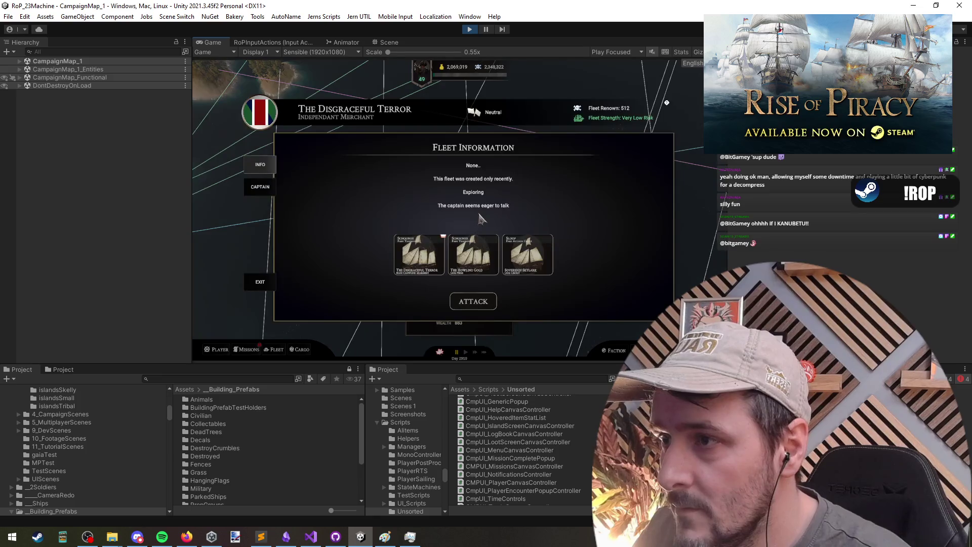
{"action": "left_click", "coordinate": [264, 285]}
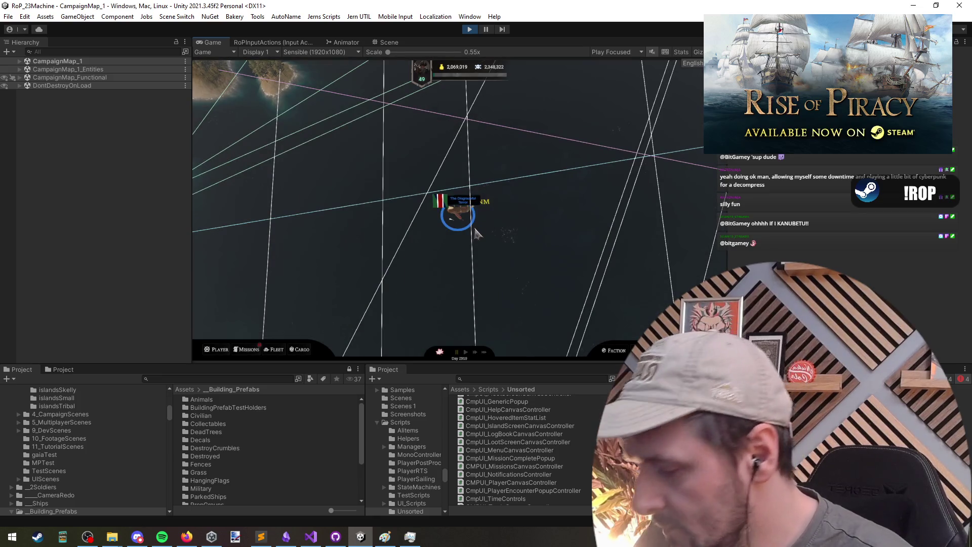
{"action": "key", "text": "Escape"}
Overwrite the Pirate Story save, checking the save folder in File Explorer.
{"action": "left_click", "coordinate": [471, 215]}
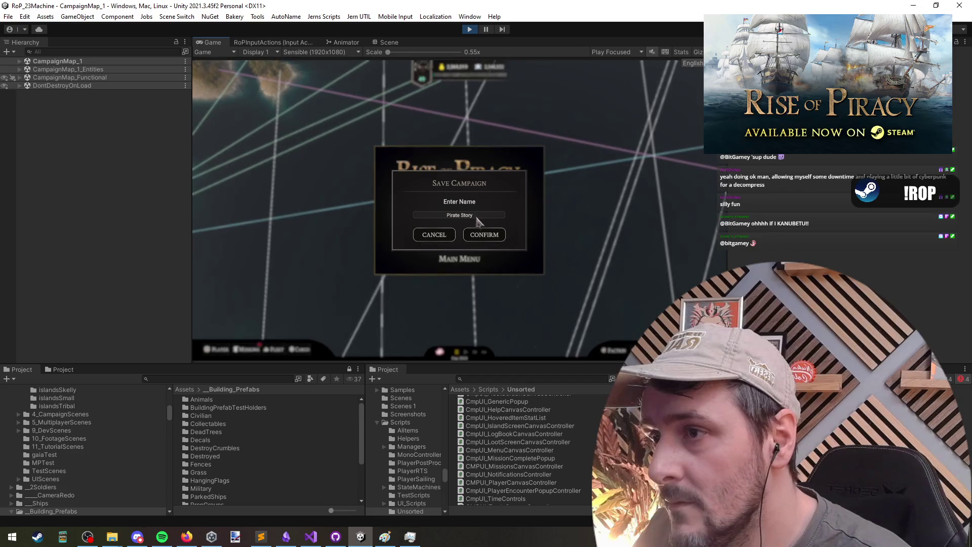
{"action": "left_click", "coordinate": [492, 236]}
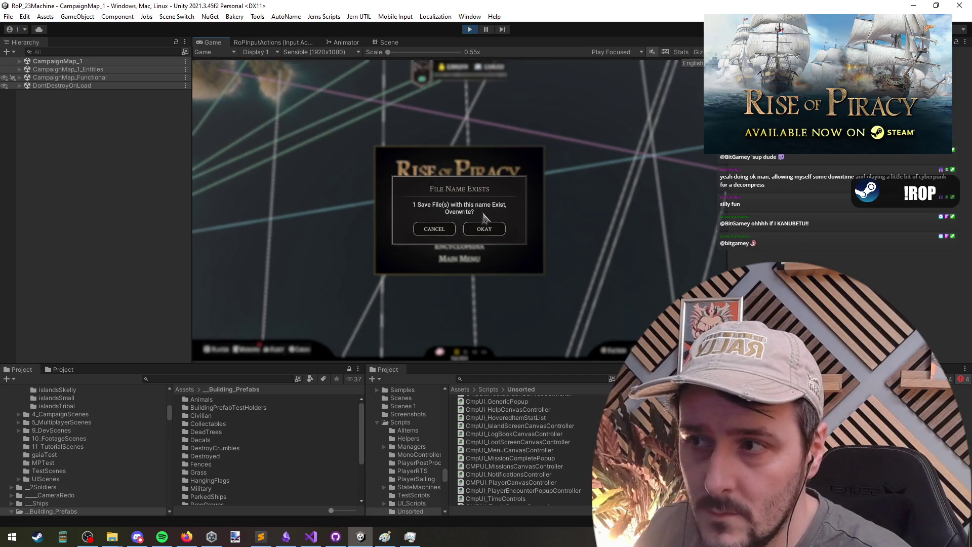
{"action": "key", "text": "alt+Tab"}
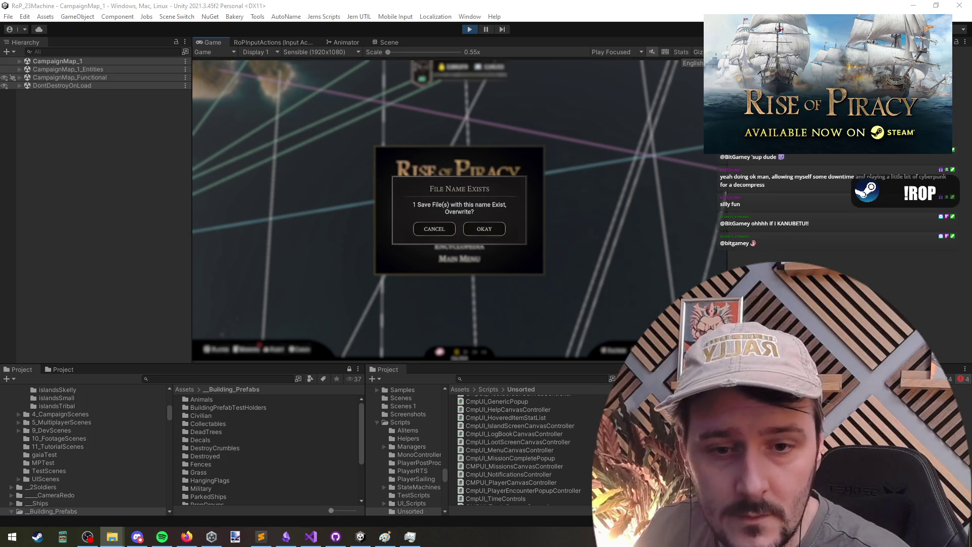
{"action": "left_click", "coordinate": [492, 232]}
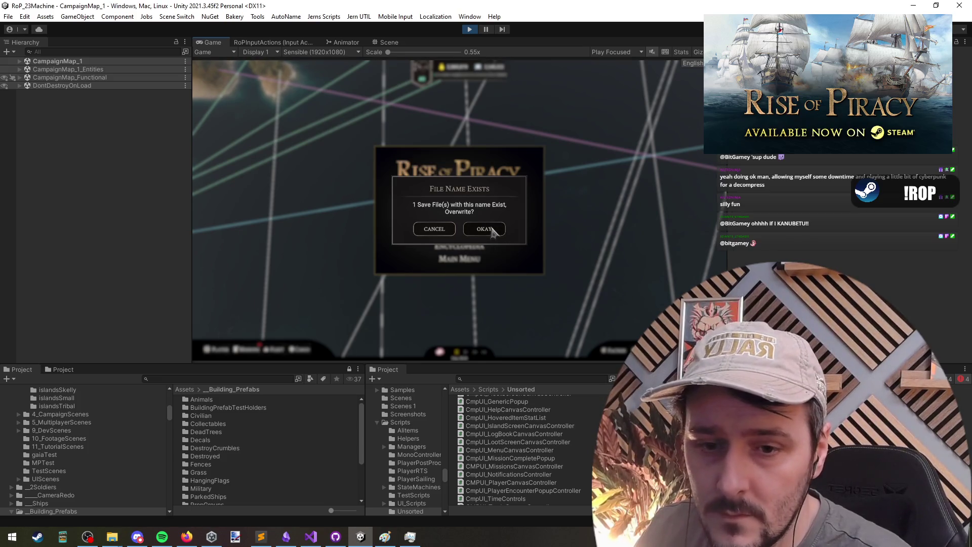
{"action": "left_click", "coordinate": [493, 232]}
{"action": "key", "text": "alt+Tab"}
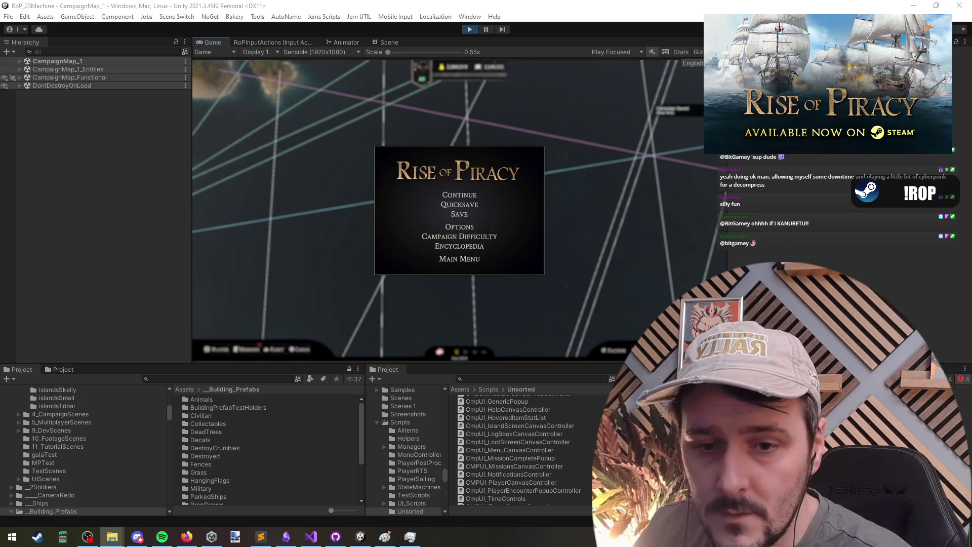
{"action": "left_click", "coordinate": [441, 225]}
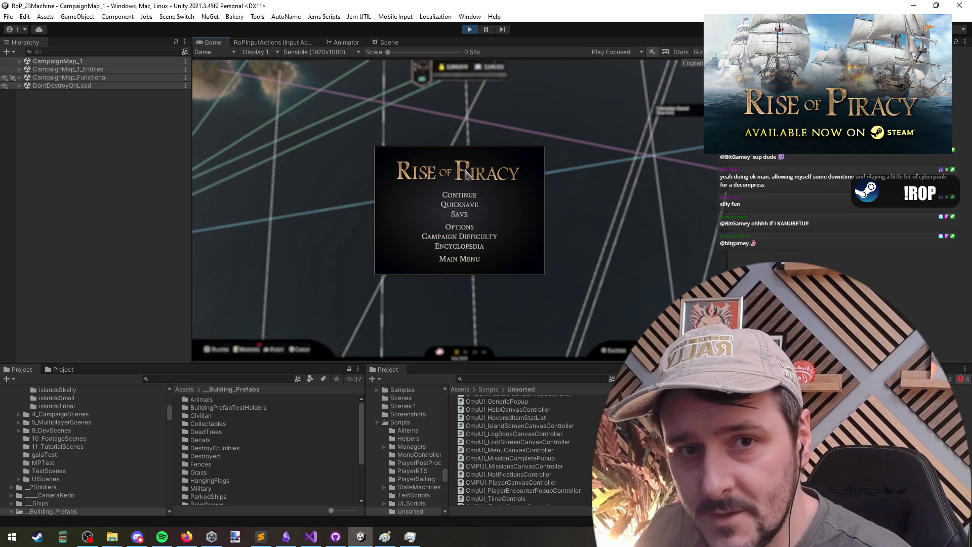
Correct the save name field to Pirate Story and confirm the save.
{"action": "left_click", "coordinate": [457, 215]}
{"action": "left_click", "coordinate": [483, 216]}
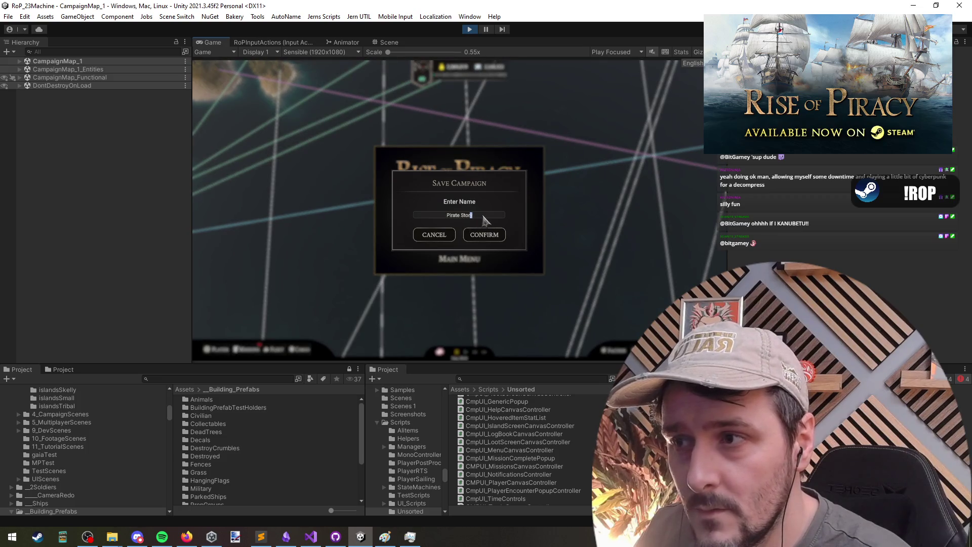
{"action": "double_click", "coordinate": [472, 220]}
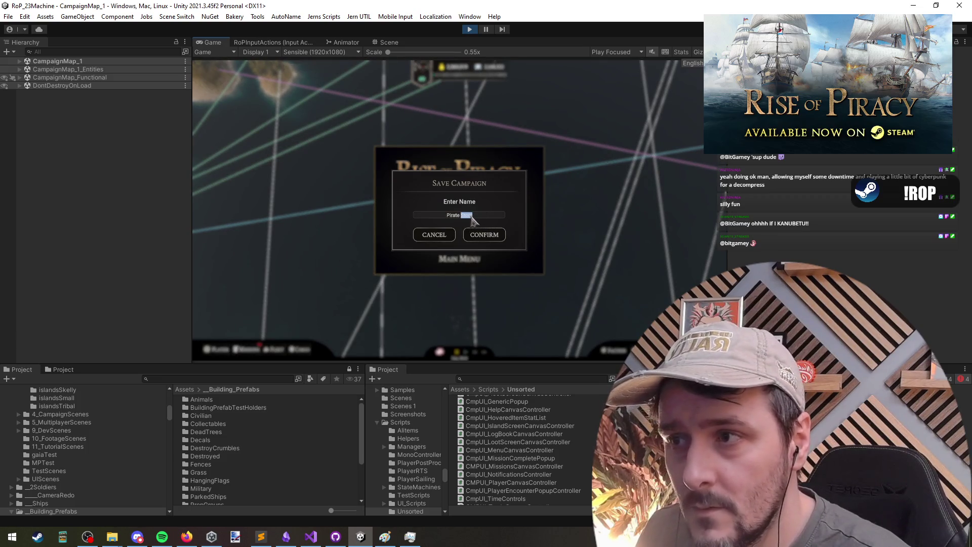
{"action": "type", "text": "Story"}
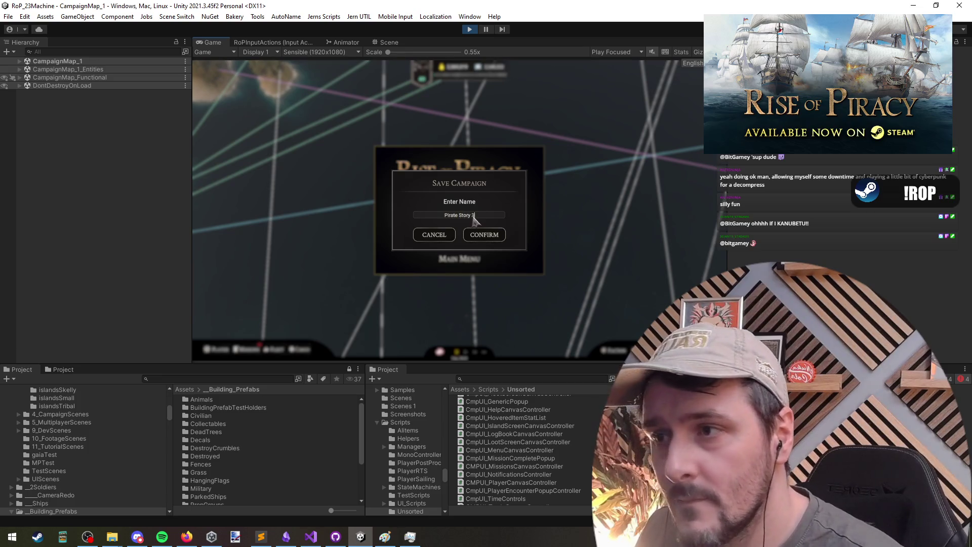
{"action": "left_click", "coordinate": [490, 236]}
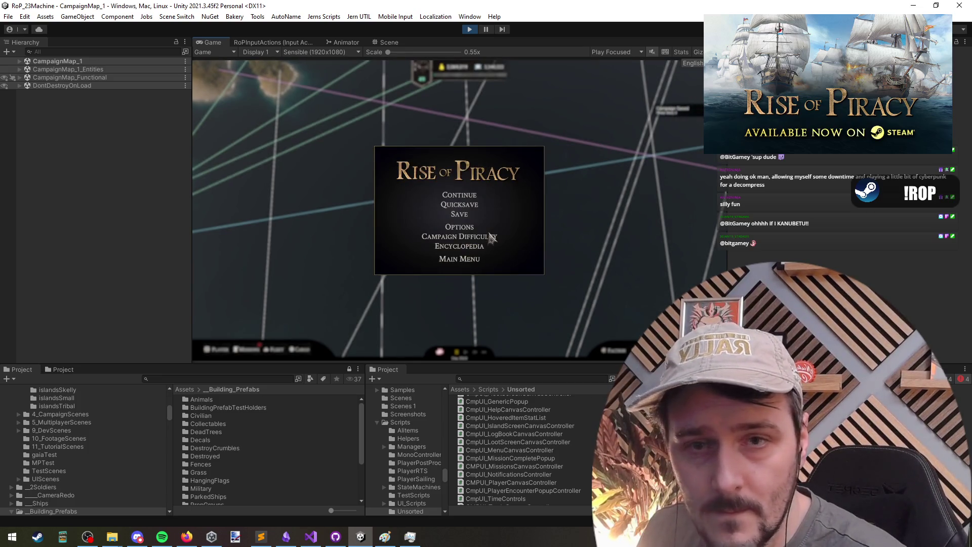
{"action": "key", "text": "alt+Tab"}
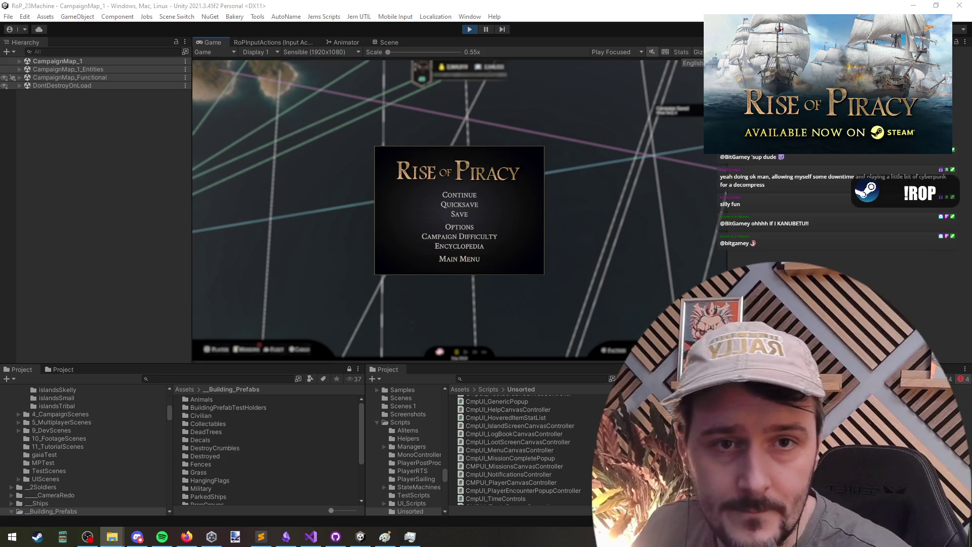
Overwrite the Pirate Story 3 save and check the resulting files in File Explorer.
{"action": "left_click", "coordinate": [461, 213]}
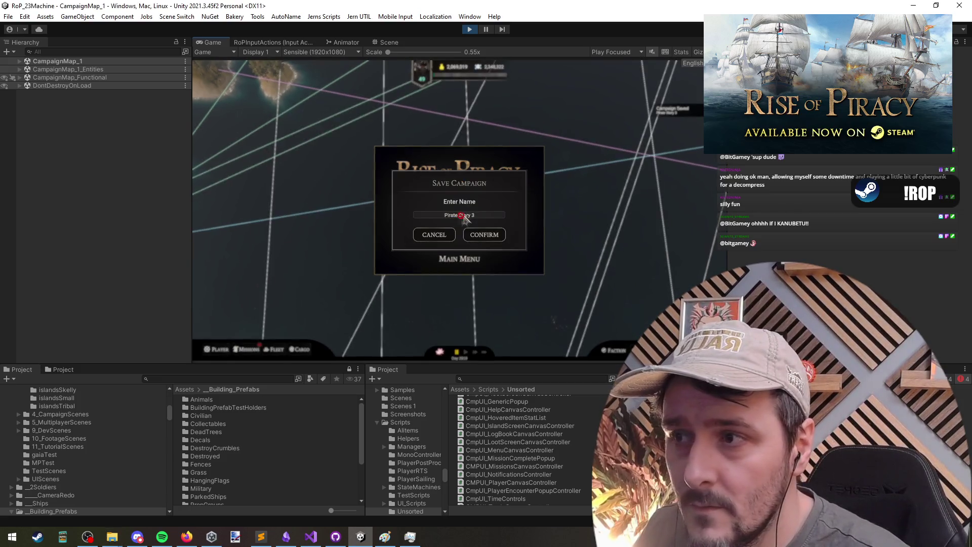
{"action": "left_click", "coordinate": [483, 237]}
{"action": "left_click", "coordinate": [483, 237]}
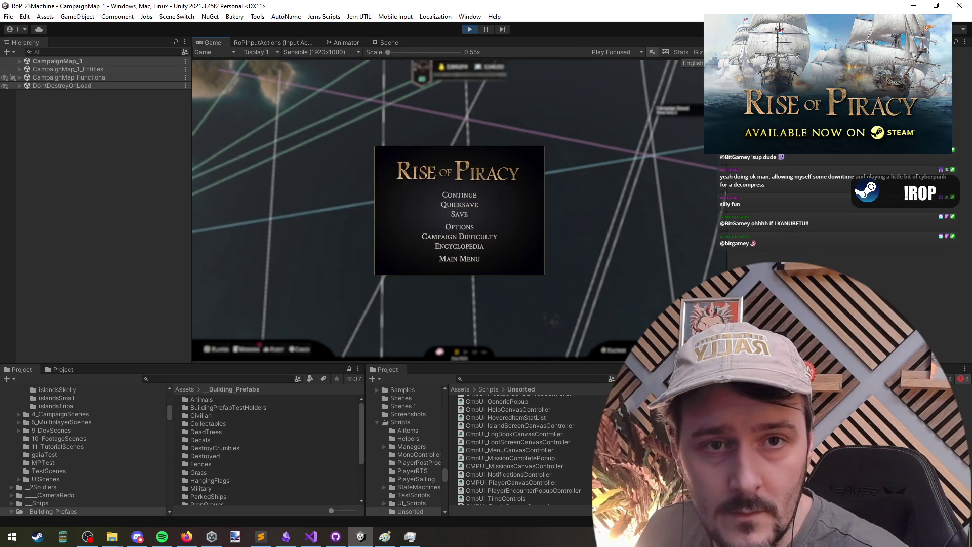
{"action": "key", "text": "alt+Tab"}
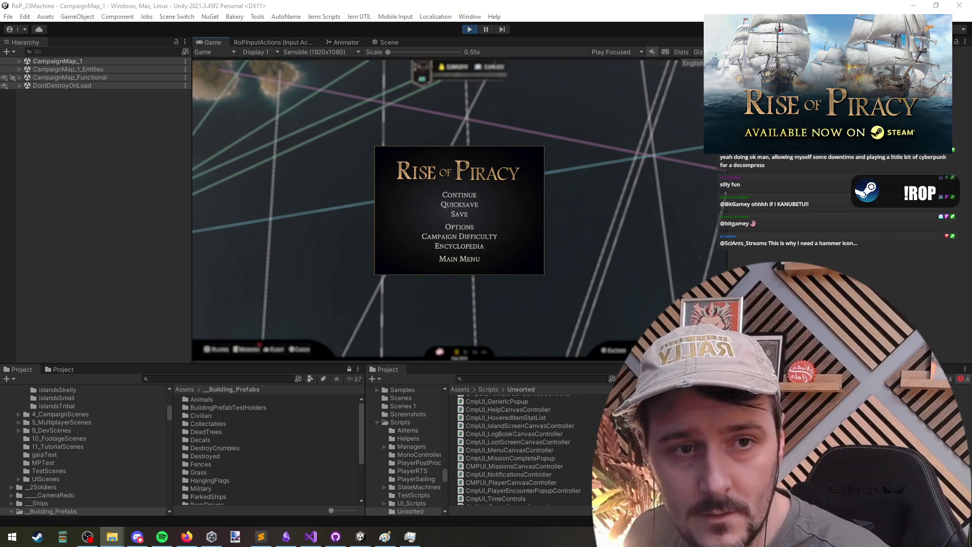
{"action": "left_click", "coordinate": [479, 205]}
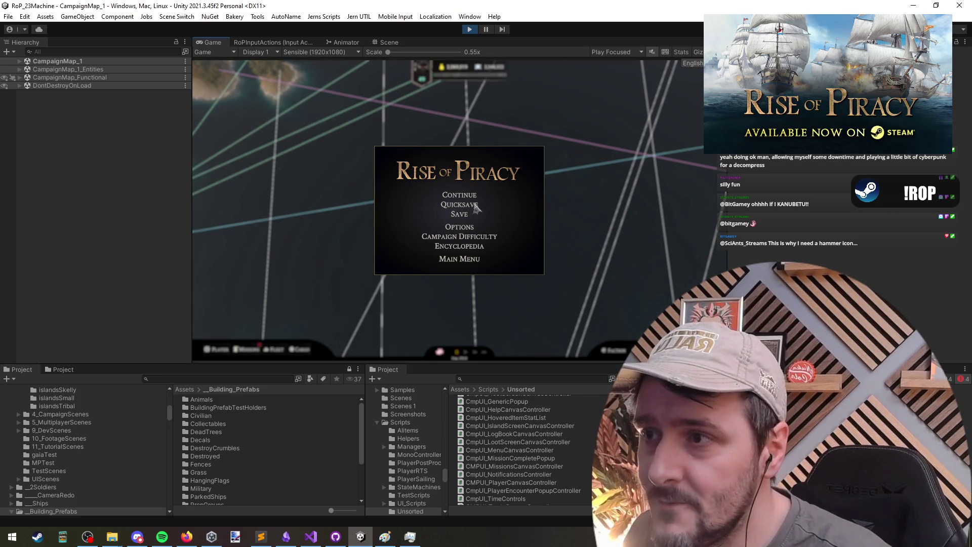
{"action": "left_click", "coordinate": [454, 259]}
Quit to the main menu and browse the Load Game list and Options screen.
{"action": "left_click", "coordinate": [482, 224]}
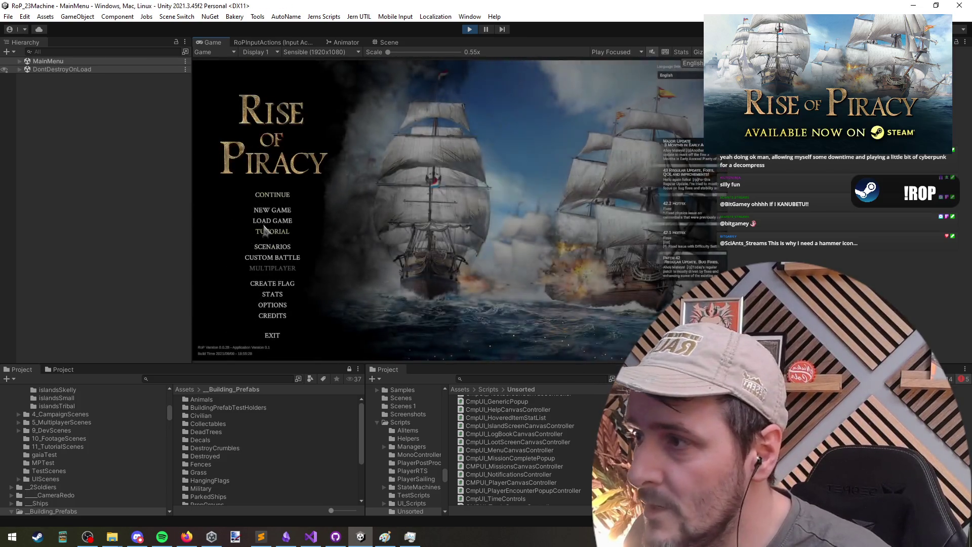
{"action": "left_click", "coordinate": [268, 222]}
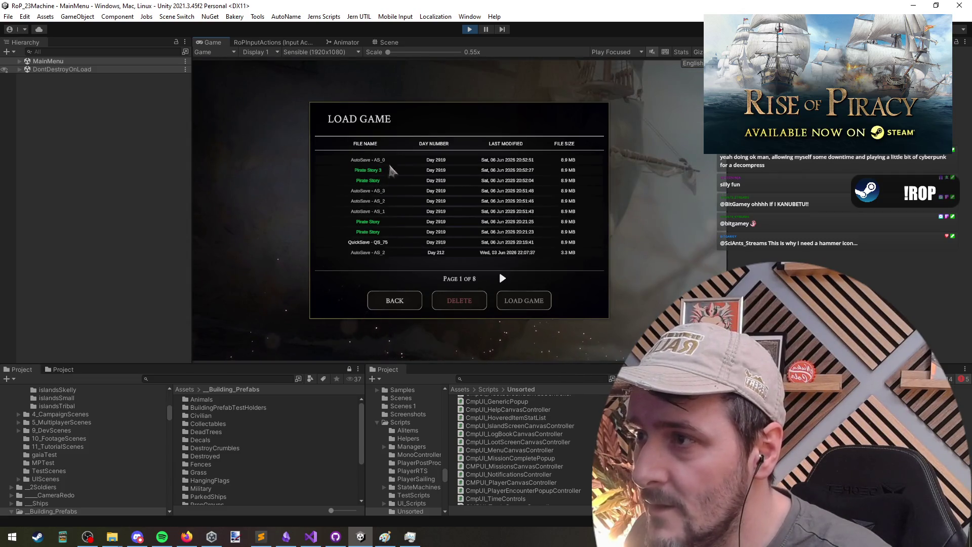
{"action": "left_click", "coordinate": [398, 301]}
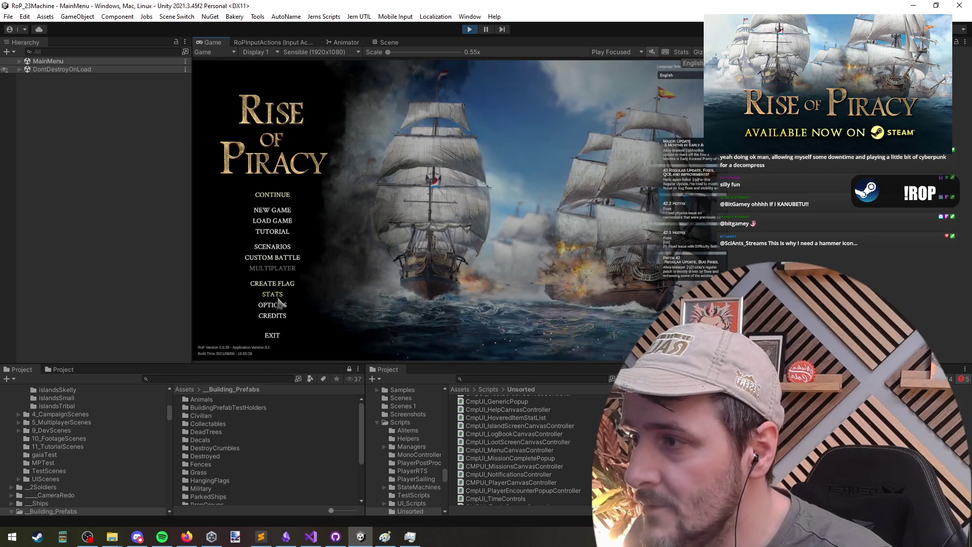
{"action": "left_click", "coordinate": [278, 304]}
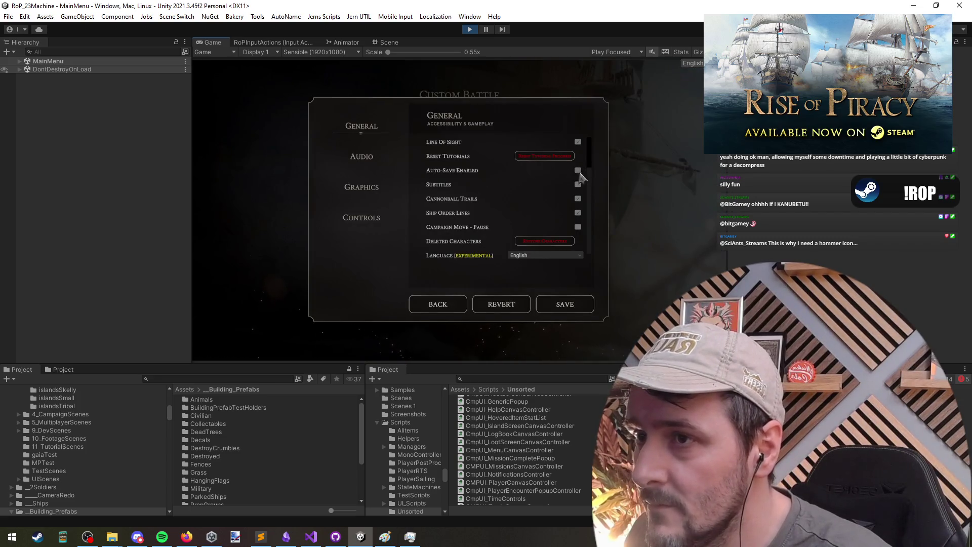
{"action": "left_click", "coordinate": [435, 304]}
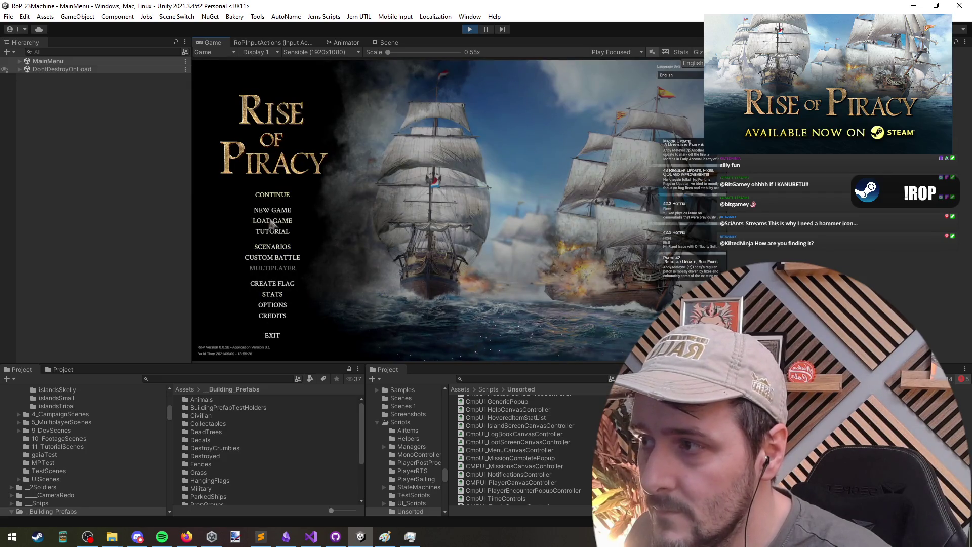
{"action": "key", "text": "Return"}
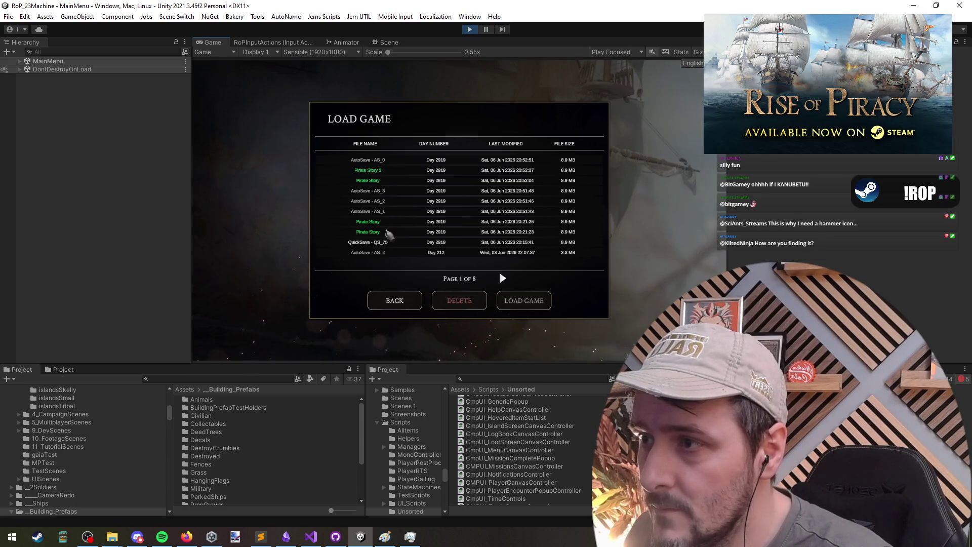
Load the AutoSave - AS_0 save from the list and dismiss the fleet information panel.
{"action": "left_click", "coordinate": [394, 181]}
{"action": "left_click", "coordinate": [394, 221]}
{"action": "left_click", "coordinate": [397, 181]}
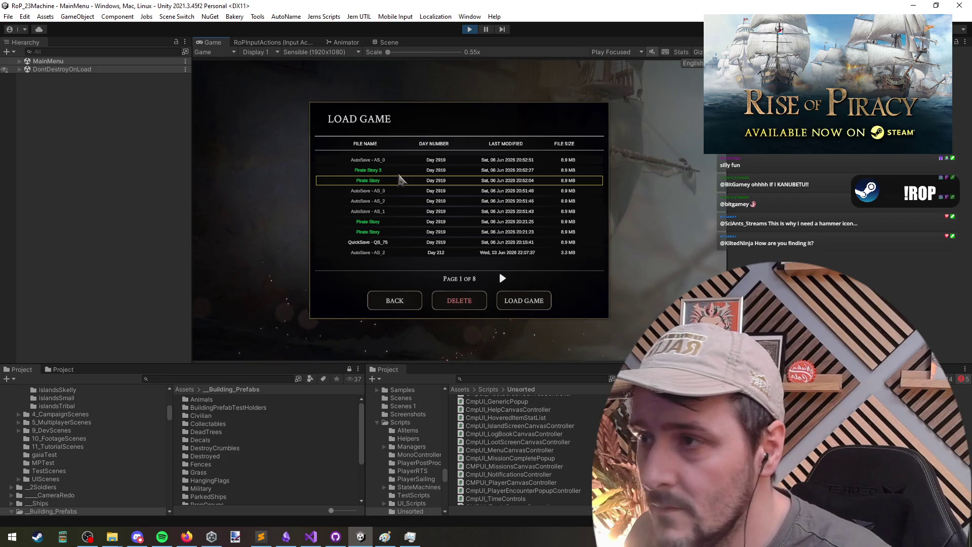
{"action": "key", "text": "alt+Tab"}
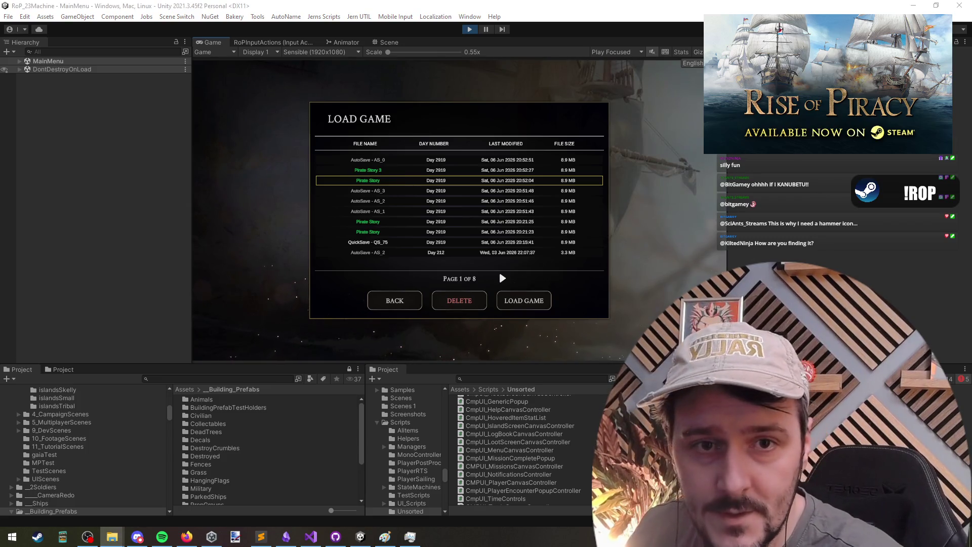
{"action": "left_click", "coordinate": [380, 162]}
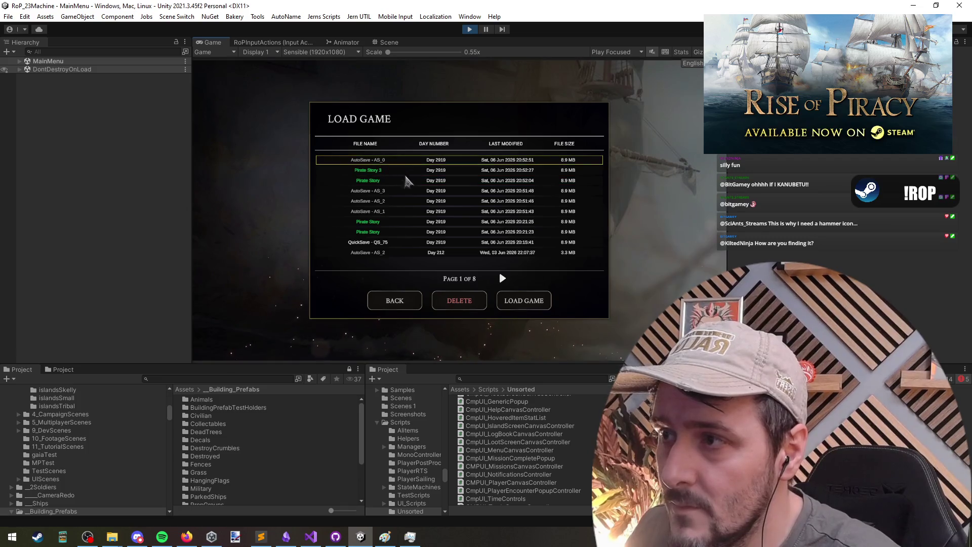
{"action": "left_click", "coordinate": [516, 304]}
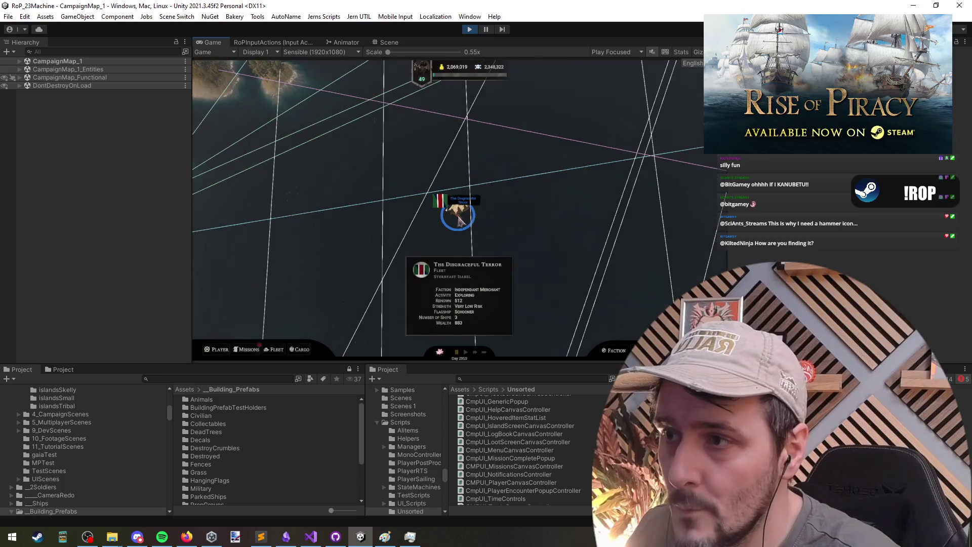
{"action": "left_click", "coordinate": [271, 284]}
Save the campaign as 'Pirate Story' by trimming the trailing ' 3', and approve the overwrite.
{"action": "key", "text": "Escape"}
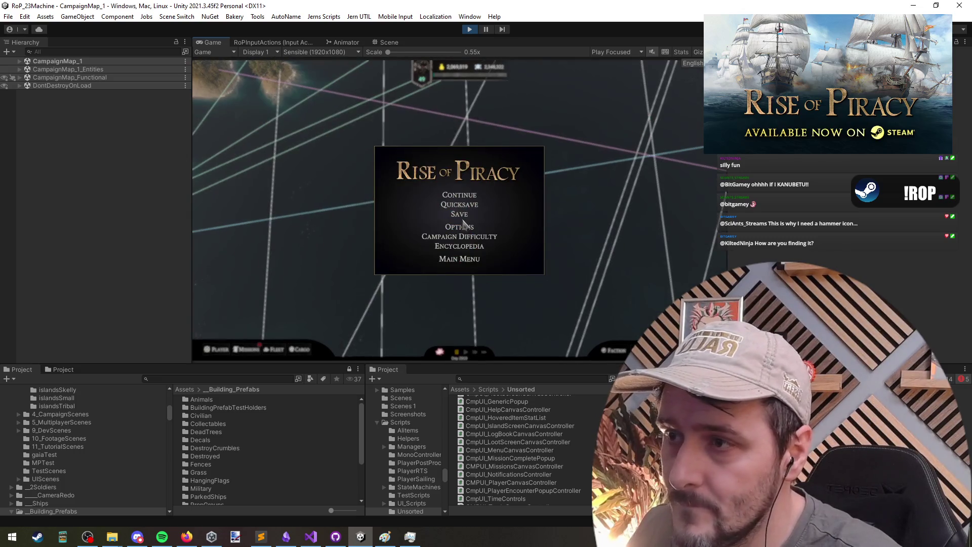
{"action": "left_click", "coordinate": [459, 217]}
{"action": "key", "text": "BackSpace"}
{"action": "key", "text": "BackSpace"}
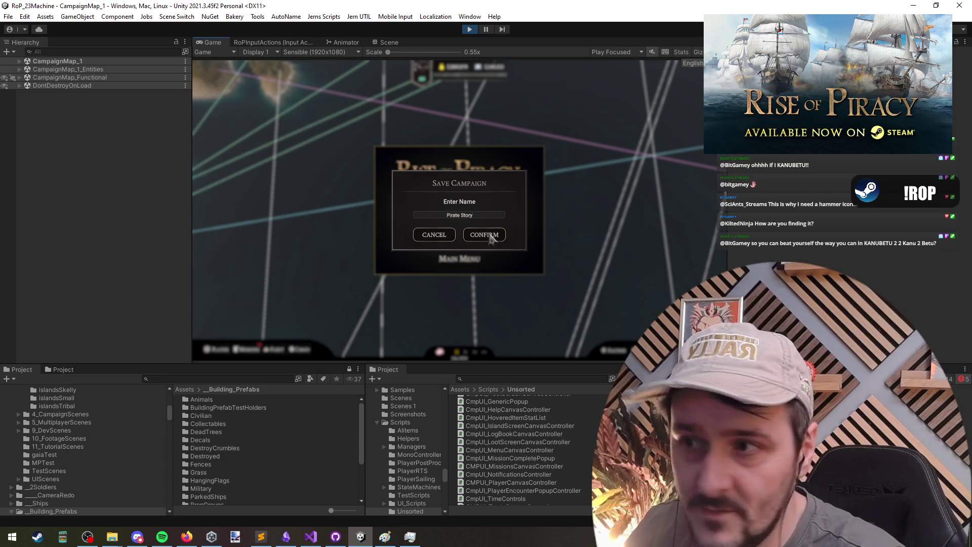
{"action": "left_click", "coordinate": [490, 236]}
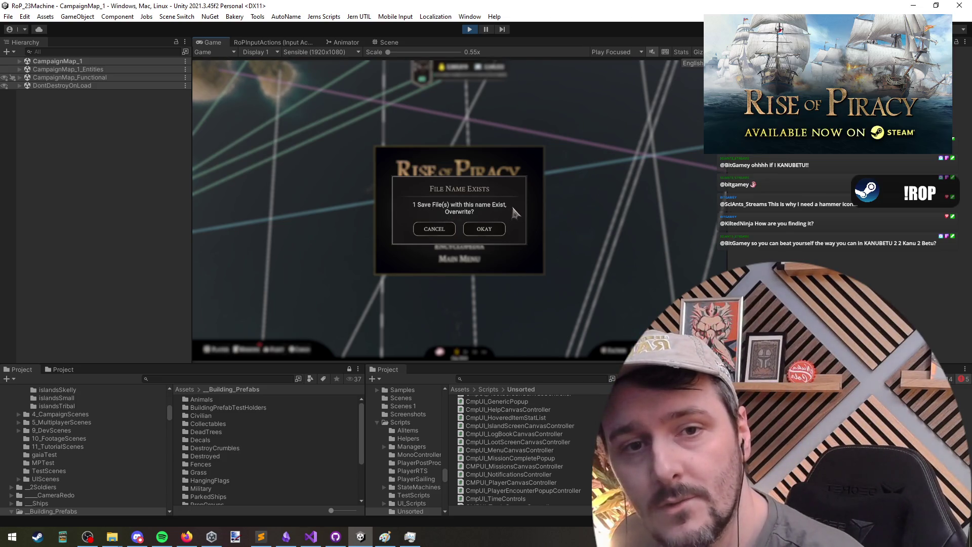
{"action": "key", "text": "alt+Tab"}
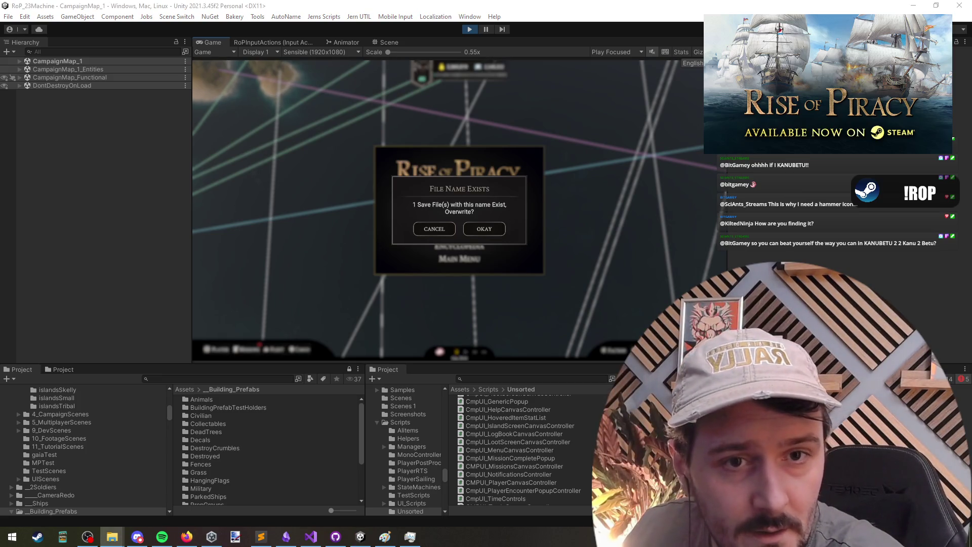
{"action": "left_click", "coordinate": [489, 230]}
{"action": "key", "text": "alt+Tab"}
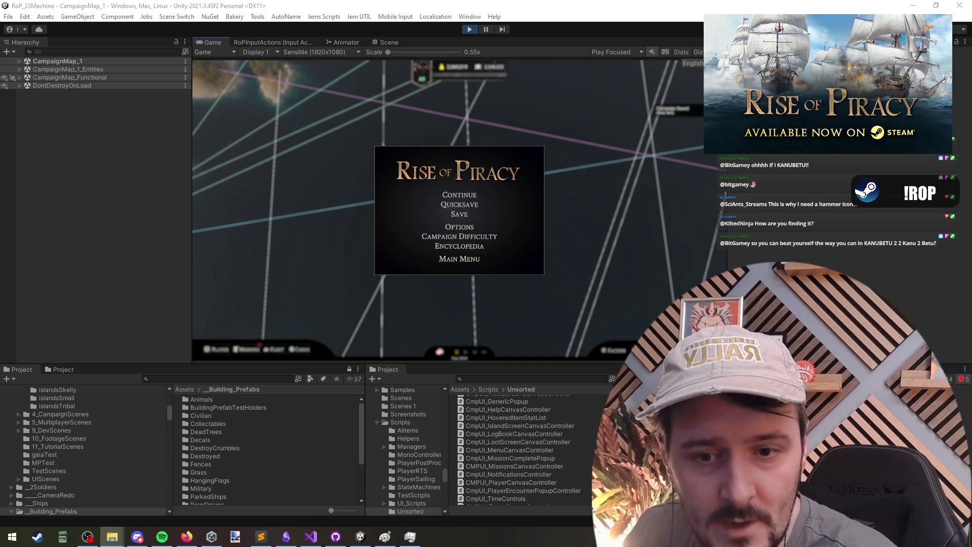
Save the campaign again from the pause menu and confirm it.
{"action": "left_click", "coordinate": [488, 162]}
{"action": "left_click", "coordinate": [459, 213]}
{"action": "left_click", "coordinate": [486, 237]}
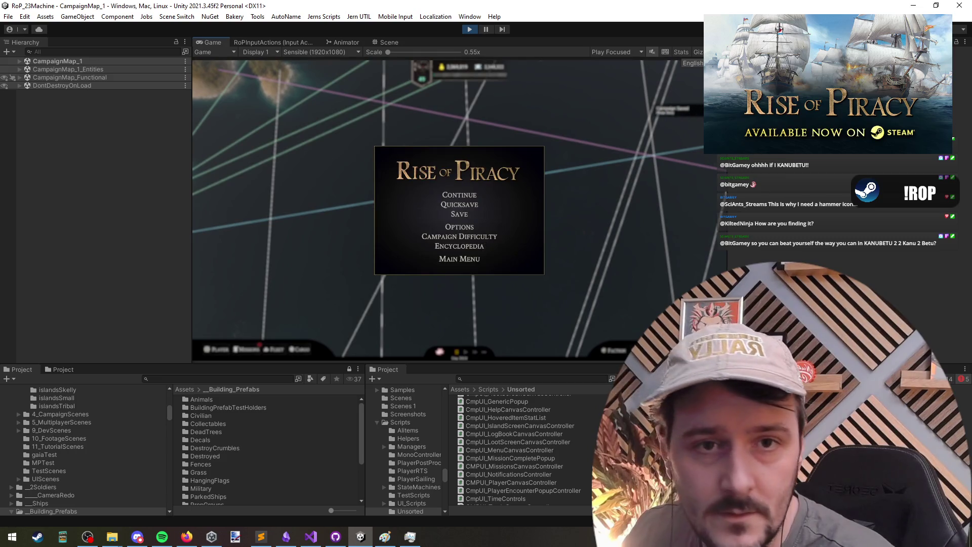
Switch between File Explorer and Unity to inspect the resulting save files.
{"action": "key", "text": "alt+Tab"}
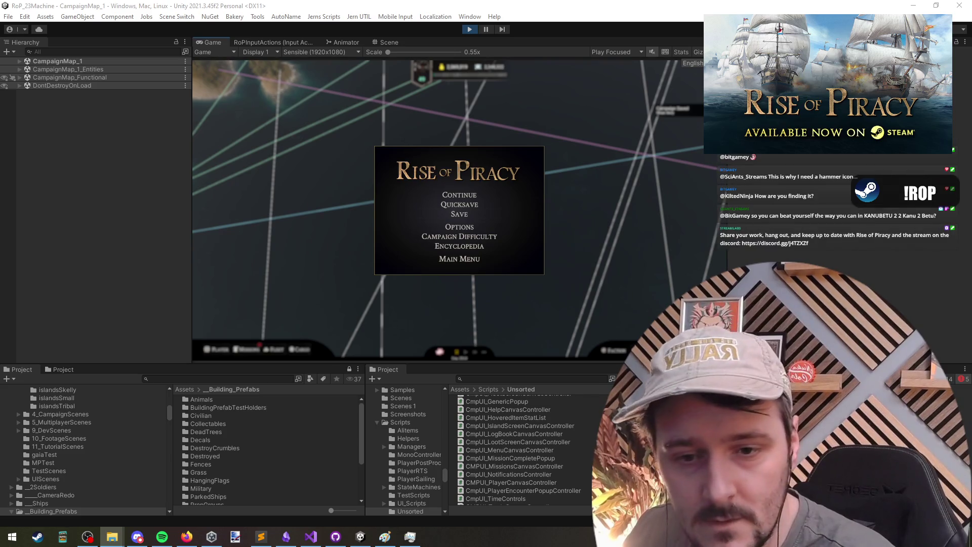
{"action": "left_click", "coordinate": [467, 220]}
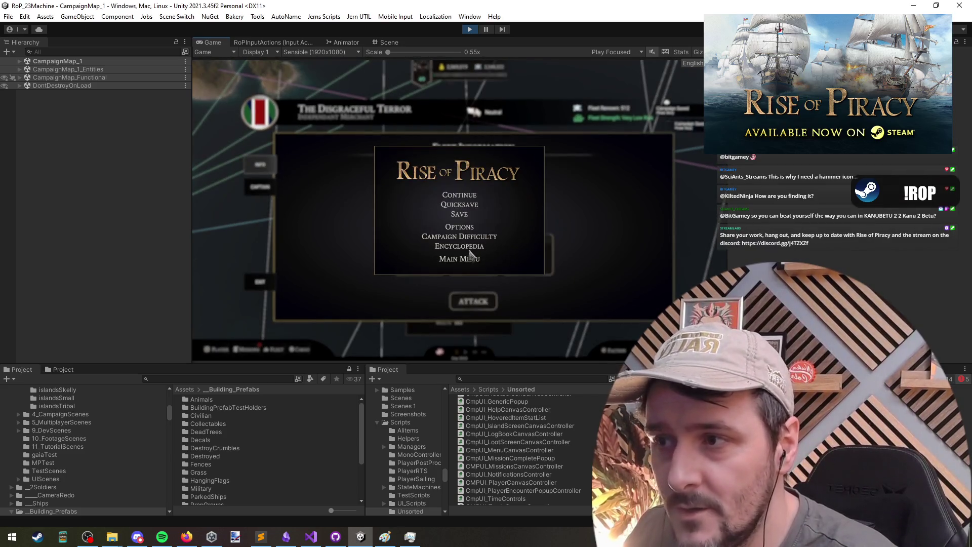
{"action": "key", "text": "alt+Tab"}
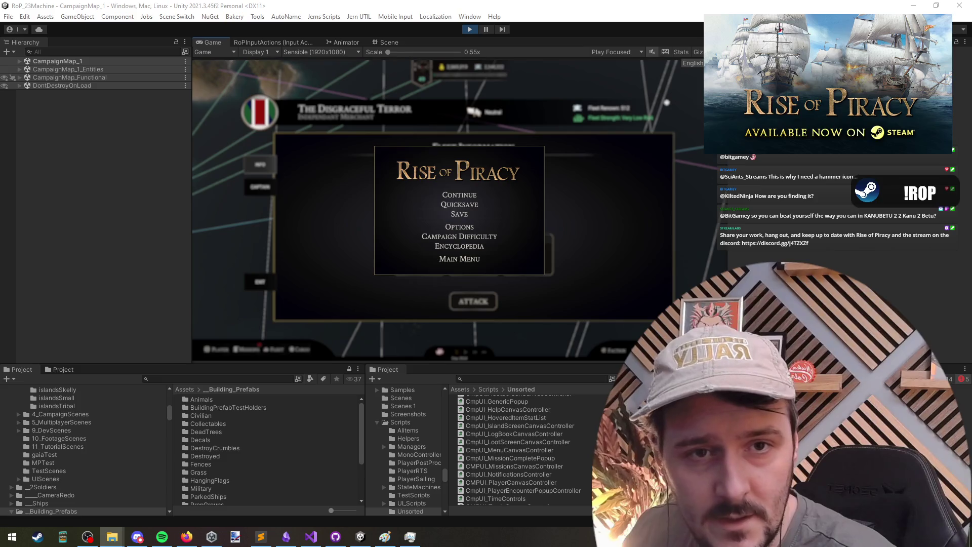
{"action": "left_click", "coordinate": [466, 195]}
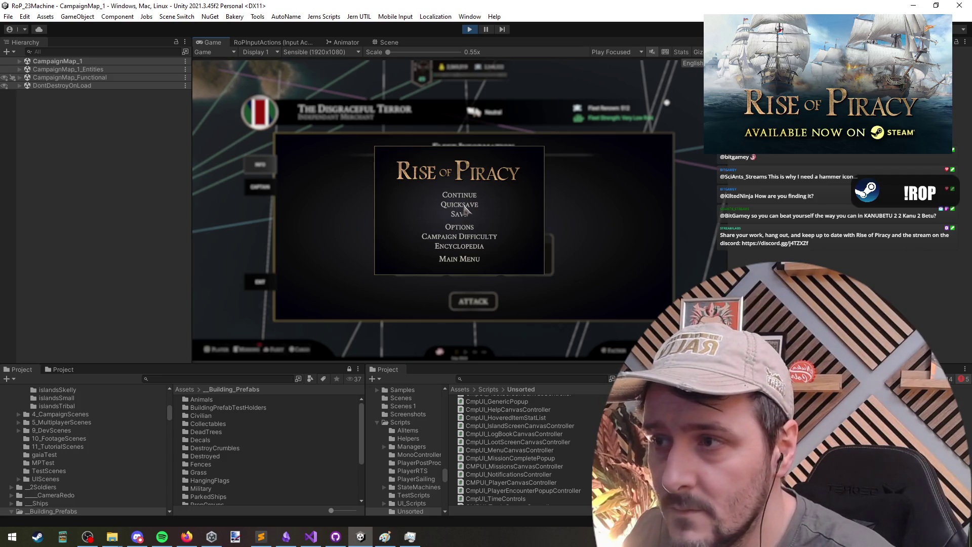
{"action": "key", "text": "alt+Tab"}
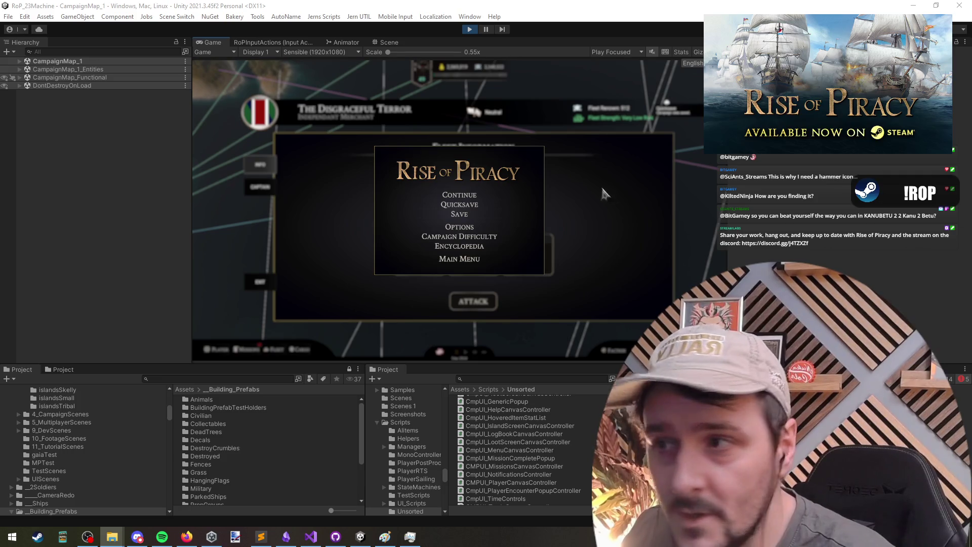
{"action": "key", "text": "alt+Tab"}
{"action": "key", "text": "alt+Tab"}
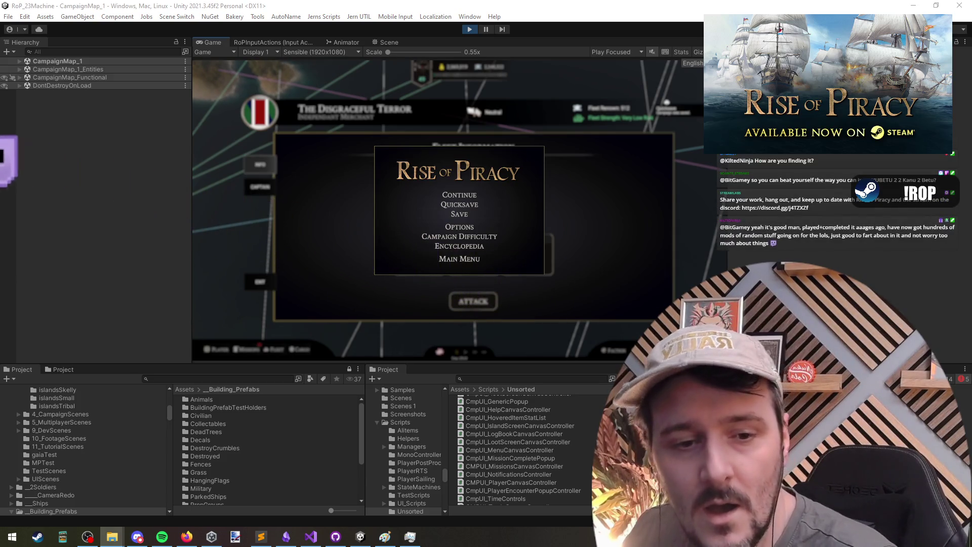
{"action": "key", "text": "alt+Tab"}
Trace the save path through the SaveGame, SaveCurrentCampaign and SaveCampaign definitions.
{"action": "left_click", "coordinate": [324, 221]}
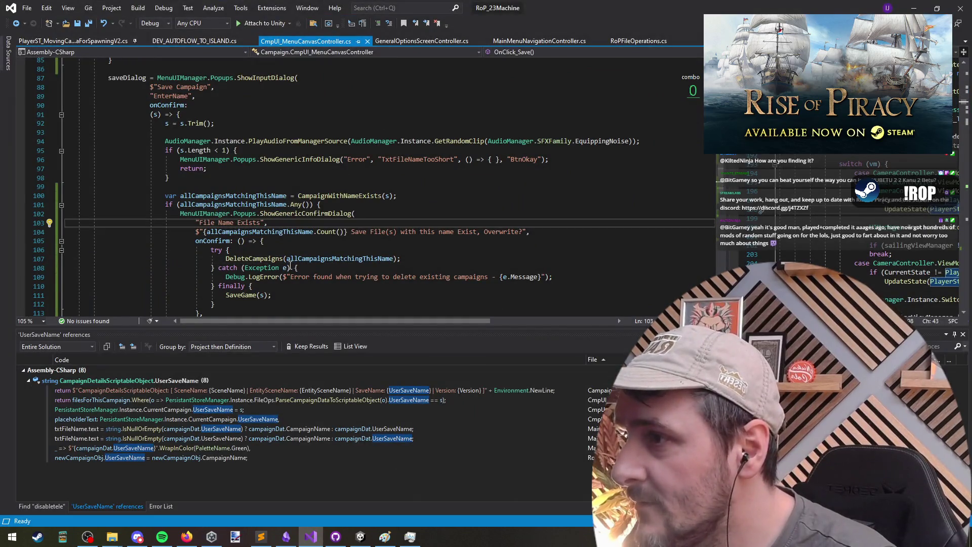
{"action": "left_click", "coordinate": [251, 295]}
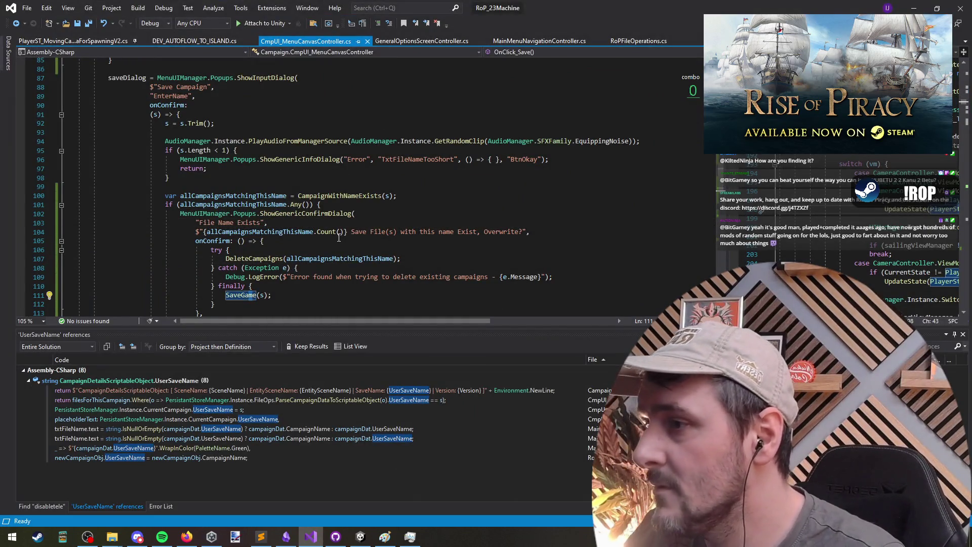
{"action": "key", "text": "F12"}
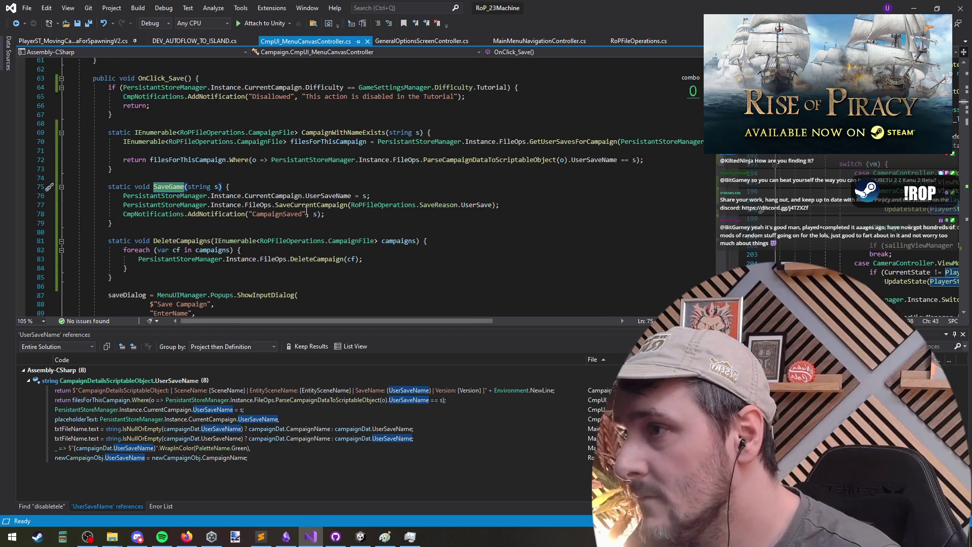
{"action": "left_click", "coordinate": [306, 207], "text": "ctrl"}
{"action": "scroll", "coordinate": [237, 268], "scroll_direction": "down", "scroll_amount": 2}
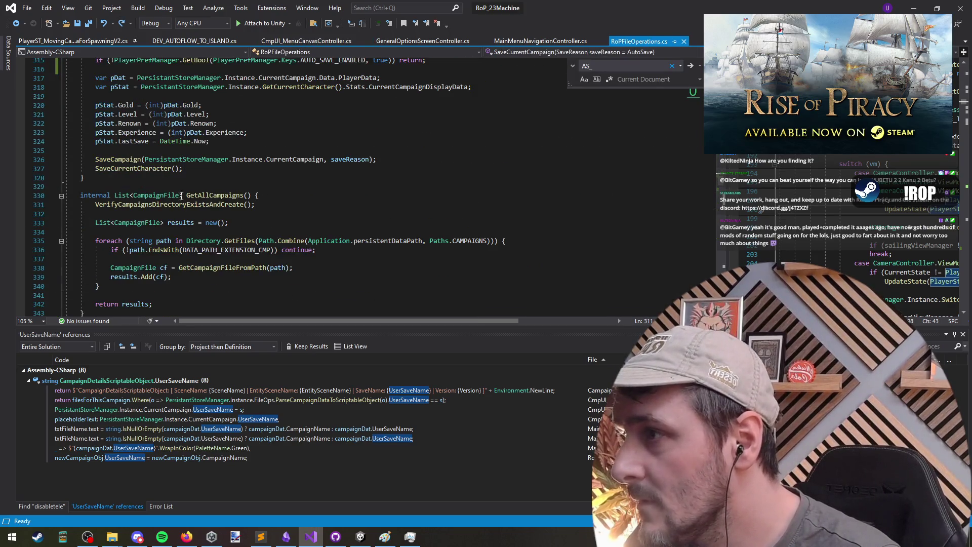
{"action": "left_click", "coordinate": [121, 159], "text": "ctrl"}
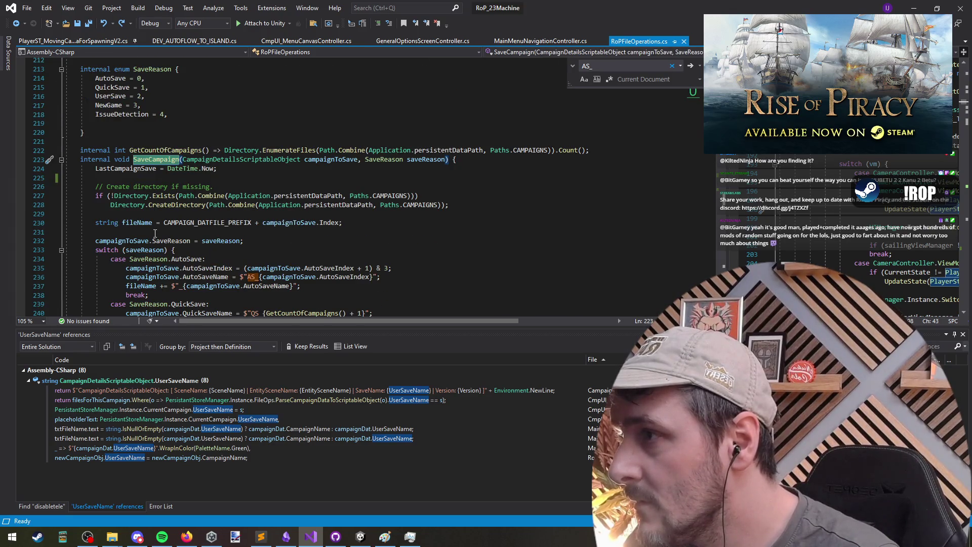
{"action": "left_click", "coordinate": [210, 170]}
{"action": "left_click", "coordinate": [190, 186]}
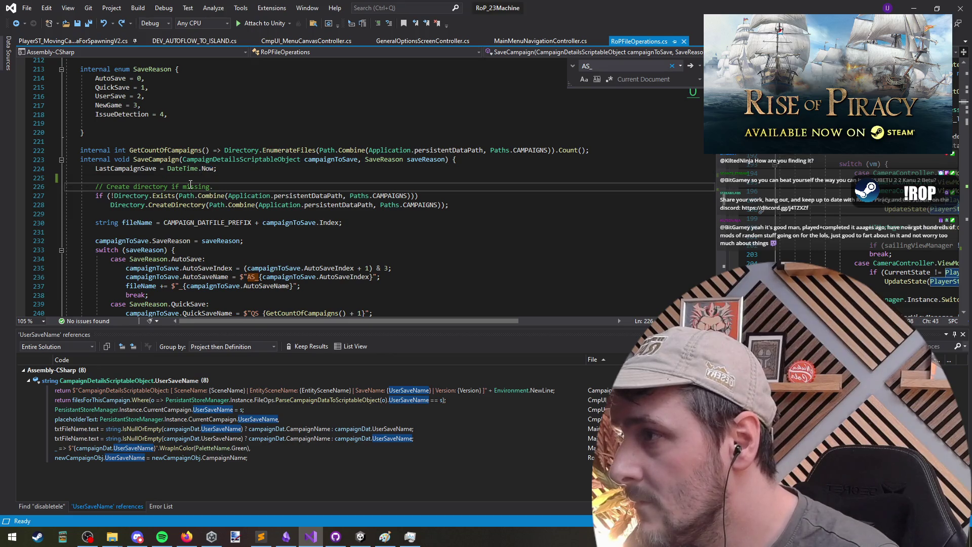
{"action": "scroll", "coordinate": [367, 209], "scroll_direction": "down", "scroll_amount": 6}
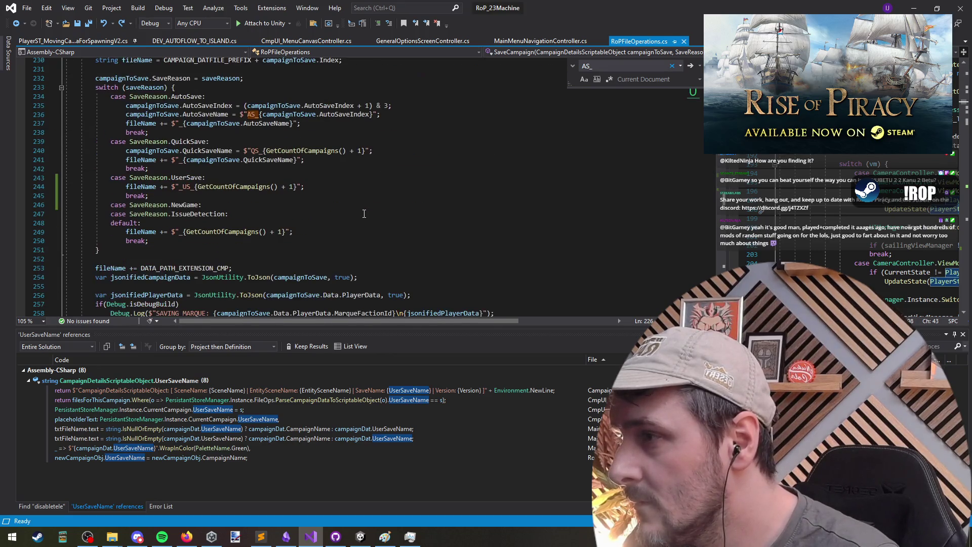
{"action": "scroll", "coordinate": [364, 213], "scroll_direction": "down", "scroll_amount": 2}
{"action": "scroll", "coordinate": [357, 216], "scroll_direction": "up", "scroll_amount": 7}
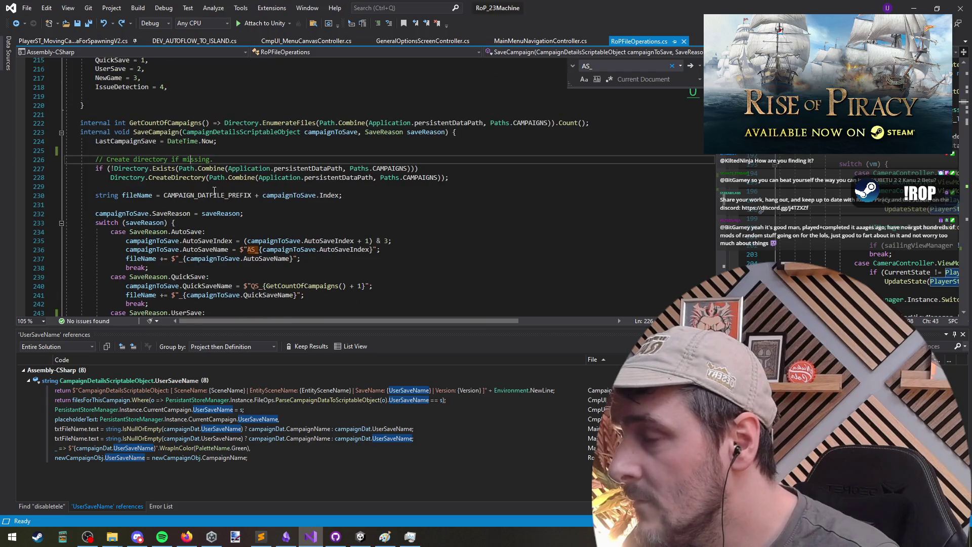
{"action": "scroll", "coordinate": [215, 191], "scroll_direction": "up", "scroll_amount": 2}
{"action": "left_click", "coordinate": [160, 171]}
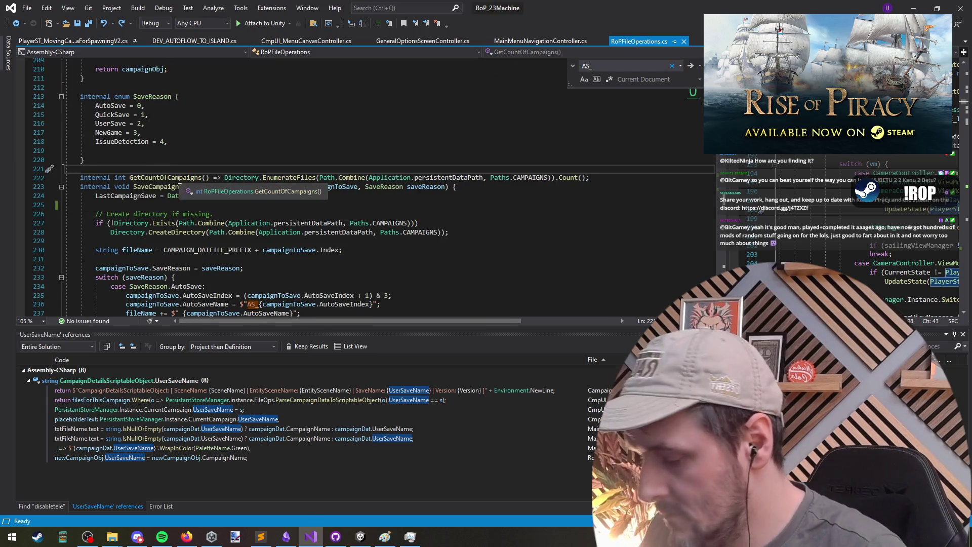
Prefix line 315's auto-save check with 'saveReason == SaveReason.AutoSave &&' and save RoPFileOperations.cs.
{"action": "key", "text": "ctrl+f"}
{"action": "type", "text": "savecurrent"}
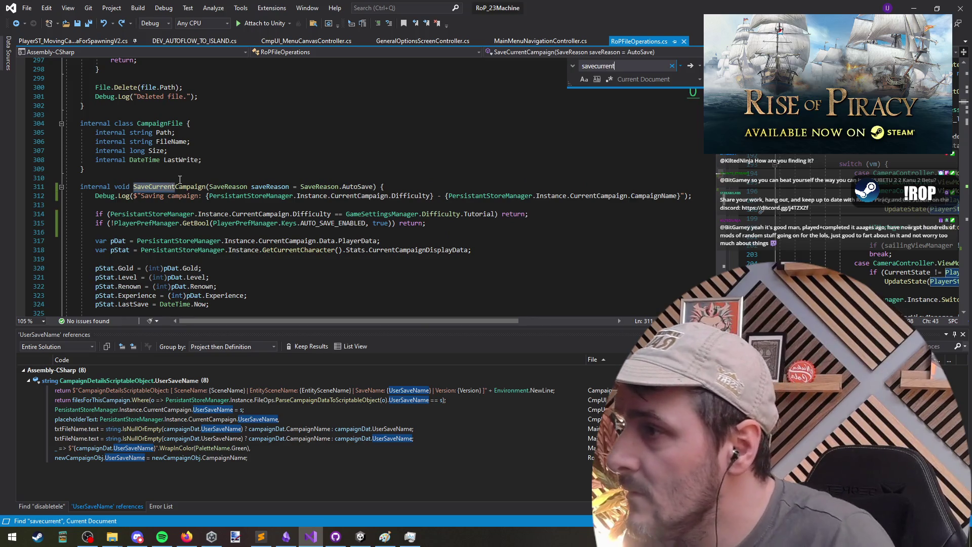
{"action": "left_click_drag", "start_coordinate": [429, 223], "coordinate": [65, 223]}
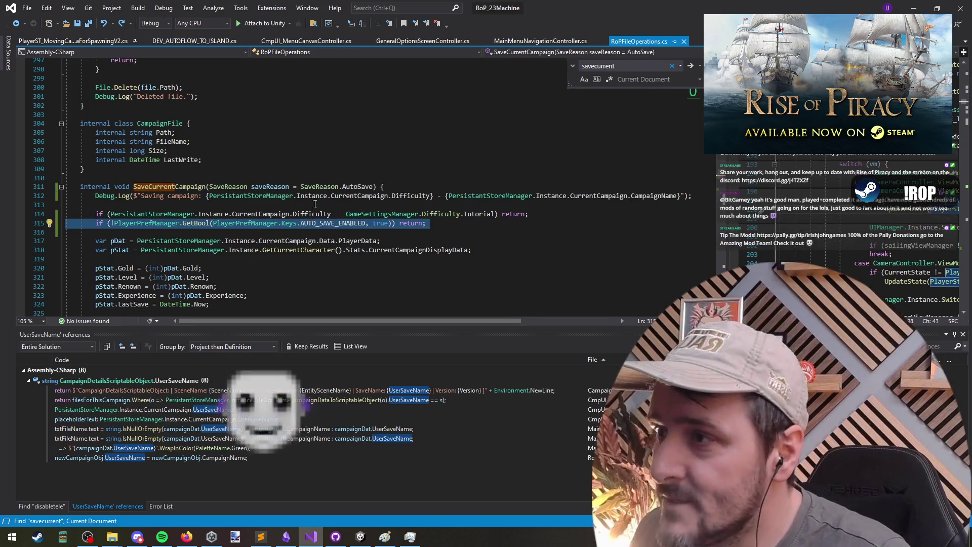
{"action": "double_click", "coordinate": [272, 187]}
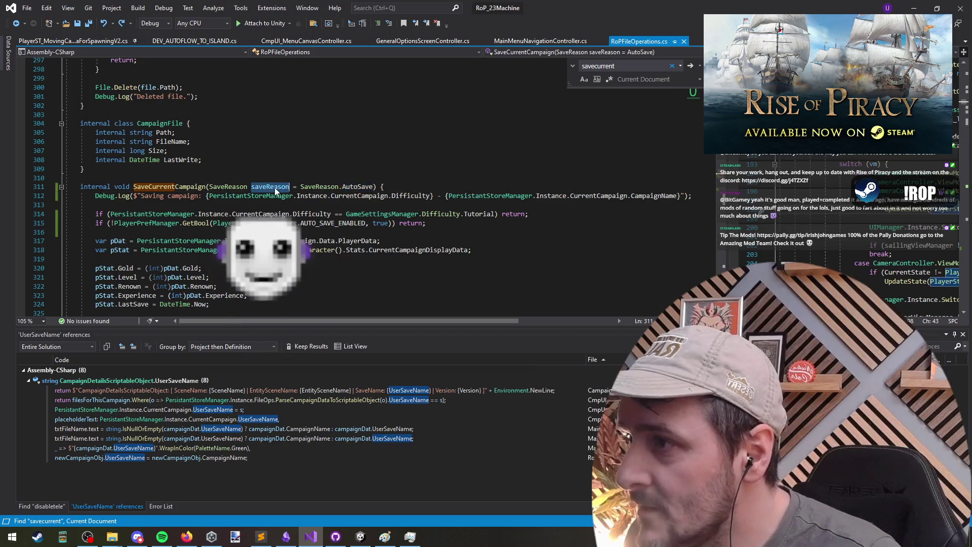
{"action": "left_click", "coordinate": [115, 223]}
{"action": "type", "text": "("}
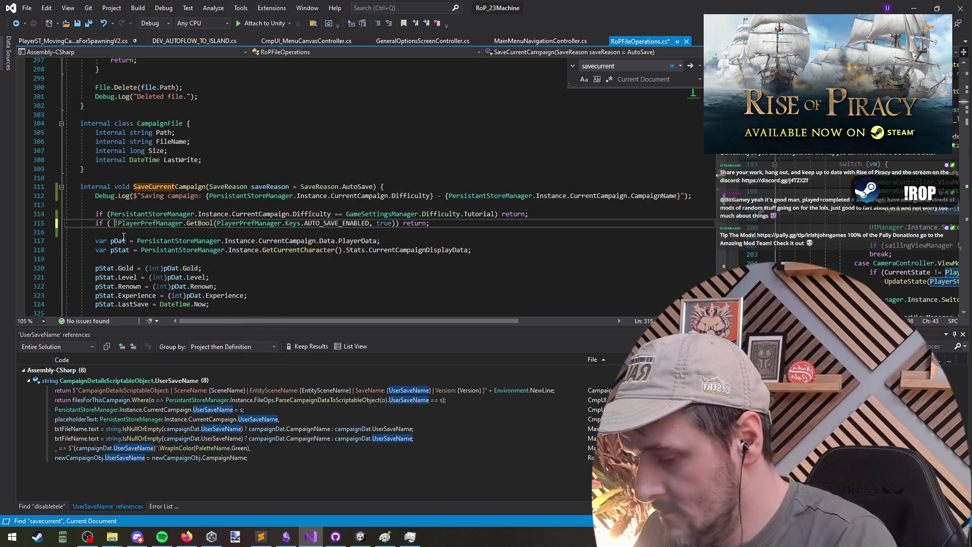
{"action": "type", "text": "saveReason &&"}
{"action": "key", "text": "Left"}
{"action": "key", "text": "Left"}
{"action": "key", "text": "Left"}
{"action": "type", "text": "== SaveReason.au"}
{"action": "key", "text": "Tab"}
{"action": "key", "text": "Down"}
{"action": "key", "text": "ctrl+s"}
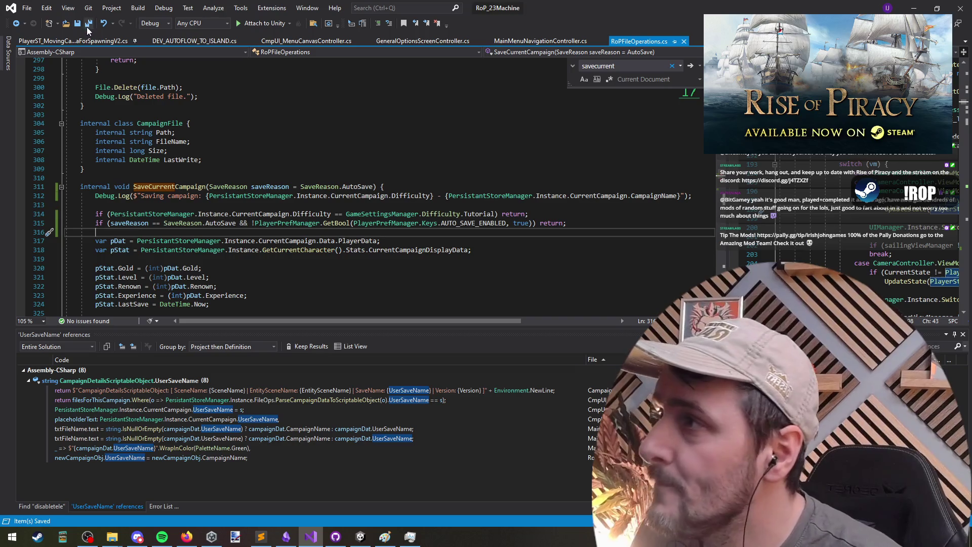
Minimize Visual Studio, then stop and restart Unity's Play mode to reload the edited scripts.
{"action": "left_click", "coordinate": [914, 8]}
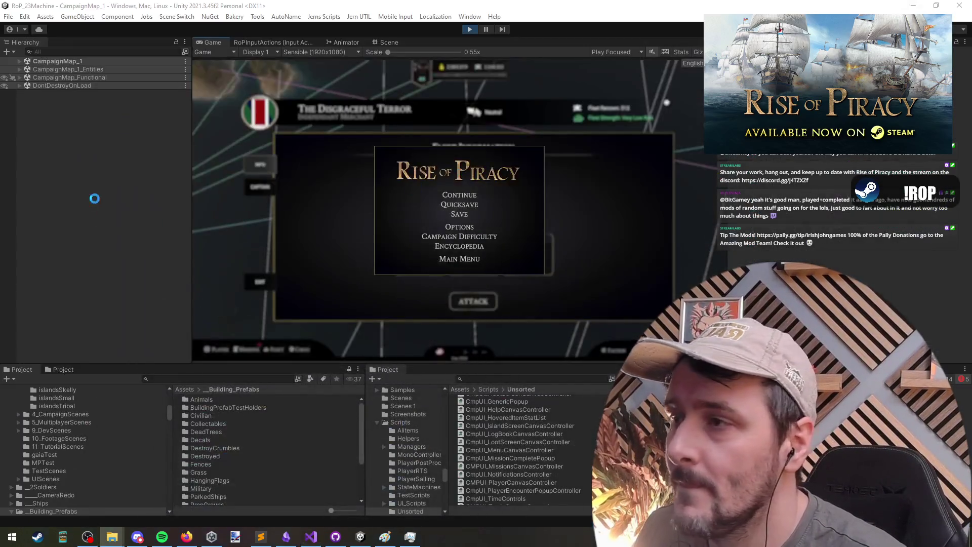
{"action": "left_click", "coordinate": [469, 29]}
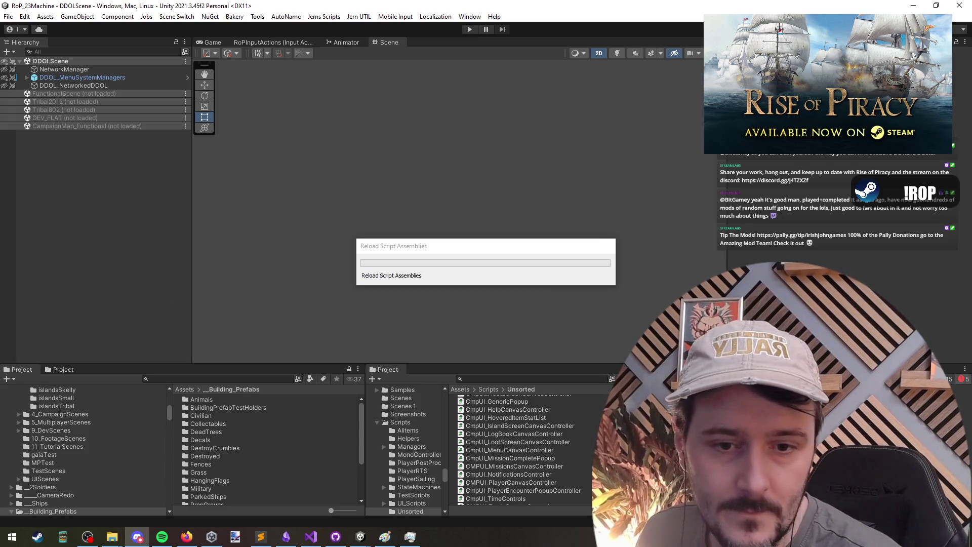
{"action": "left_click", "coordinate": [446, 147]}
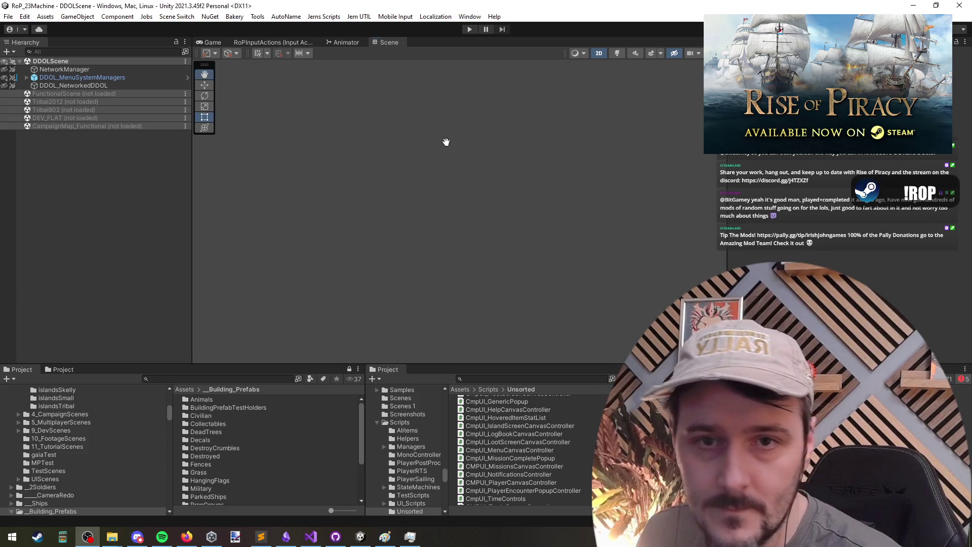
{"action": "left_click", "coordinate": [470, 29]}
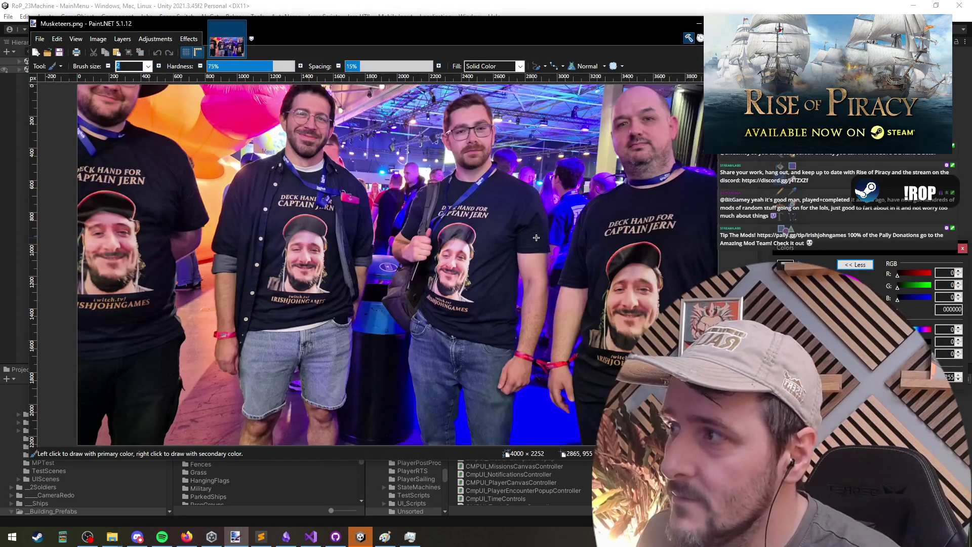
Shrink and move the Musketeers.png window, close Paint.NET, and resume the game.
{"action": "left_click_drag", "start_coordinate": [590, 29], "coordinate": [564, 21]}
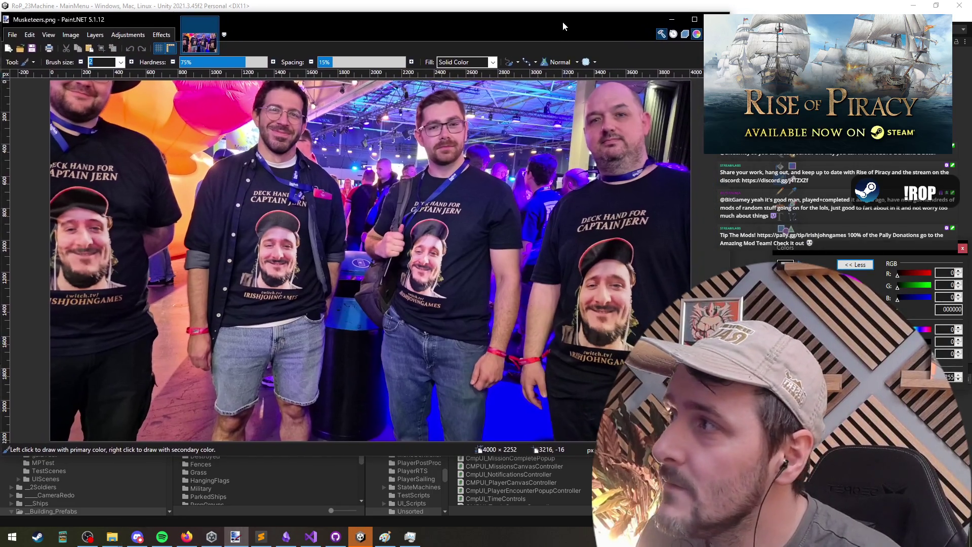
{"action": "left_click_drag", "start_coordinate": [728, 57], "coordinate": [549, 57]}
{"action": "mouse_move", "coordinate": [432, 16]}
{"action": "left_mouse_down"}
{"action": "mouse_move", "coordinate": [430, 62]}
{"action": "mouse_move", "coordinate": [445, 84]}
{"action": "mouse_move", "coordinate": [476, 50]}
{"action": "left_mouse_up"}
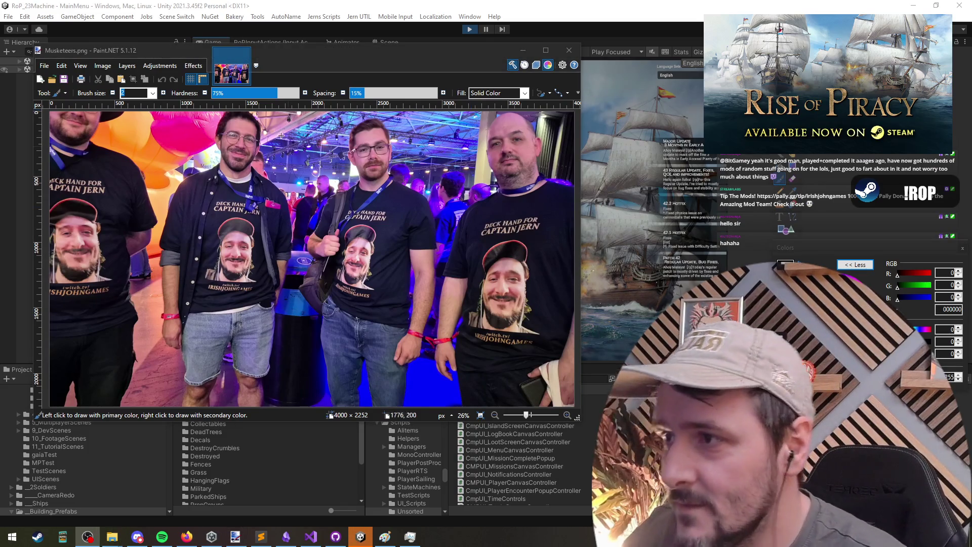
{"action": "left_click", "coordinate": [322, 53]}
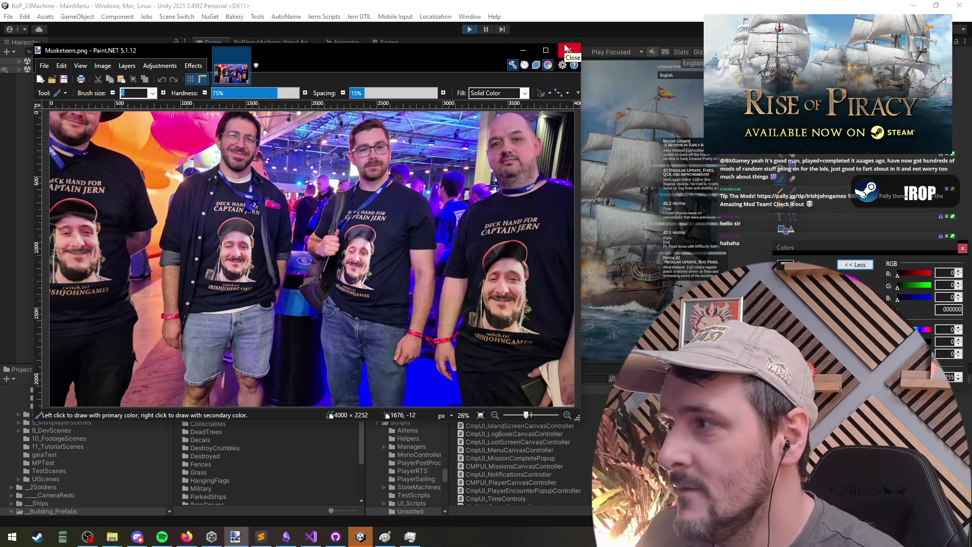
{"action": "left_click", "coordinate": [567, 48]}
{"action": "left_click", "coordinate": [278, 194]}
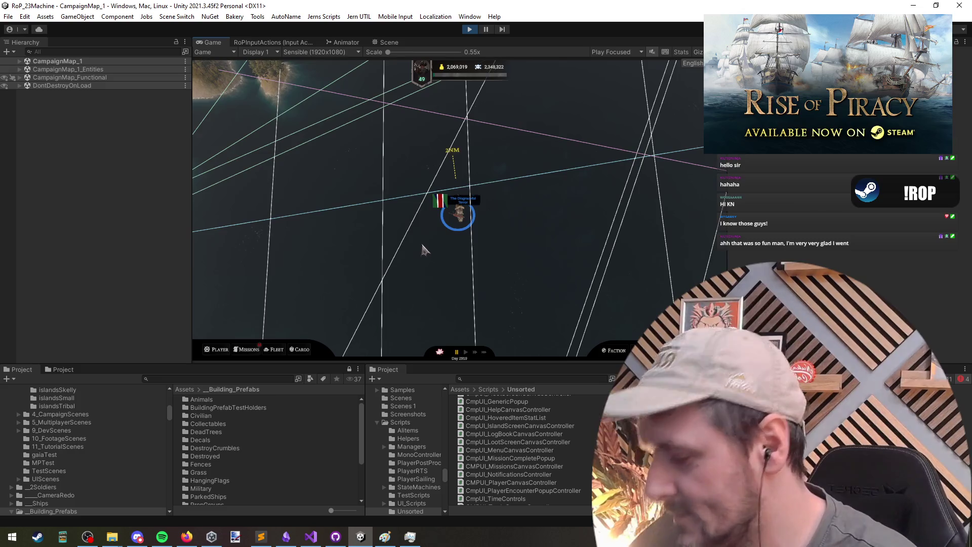
Save the campaign under the trimmed name, approving the overwrite of the existing save.
{"action": "key", "text": "Escape"}
{"action": "left_click", "coordinate": [467, 218]}
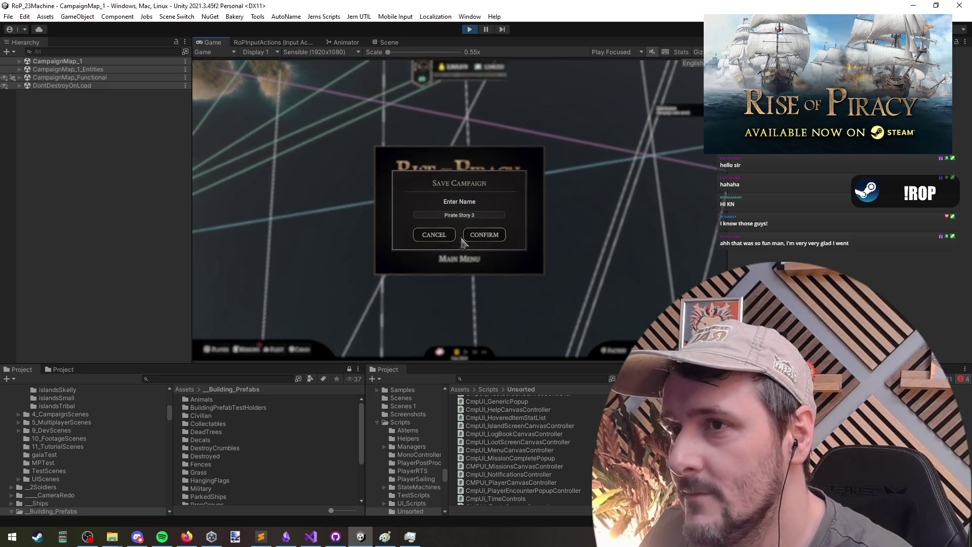
{"action": "key", "text": "BackSpace"}
{"action": "mouse_move", "coordinate": [112, 536]}
{"action": "left_click", "coordinate": [105, 514]}
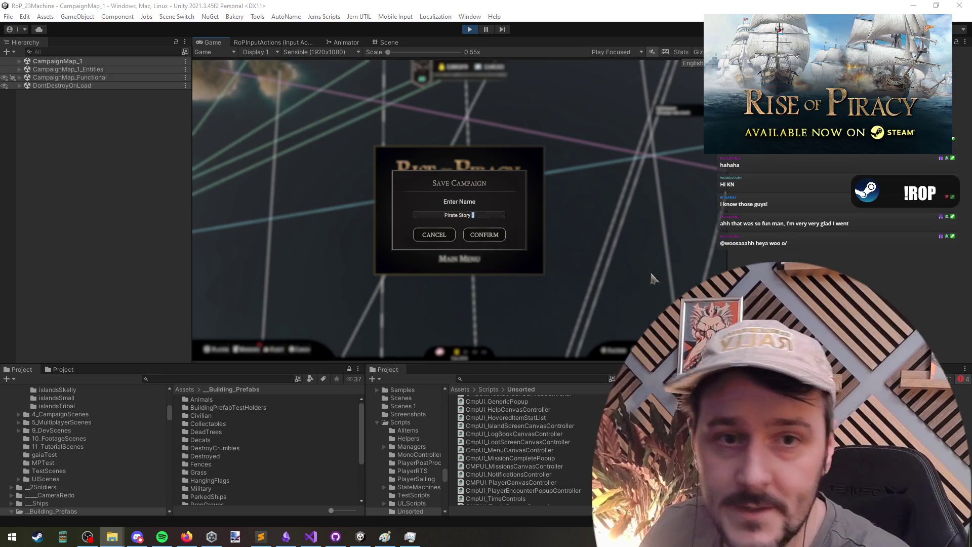
{"action": "left_click", "coordinate": [487, 224]}
{"action": "key", "text": "BackSpace"}
{"action": "key", "text": "BackSpace"}
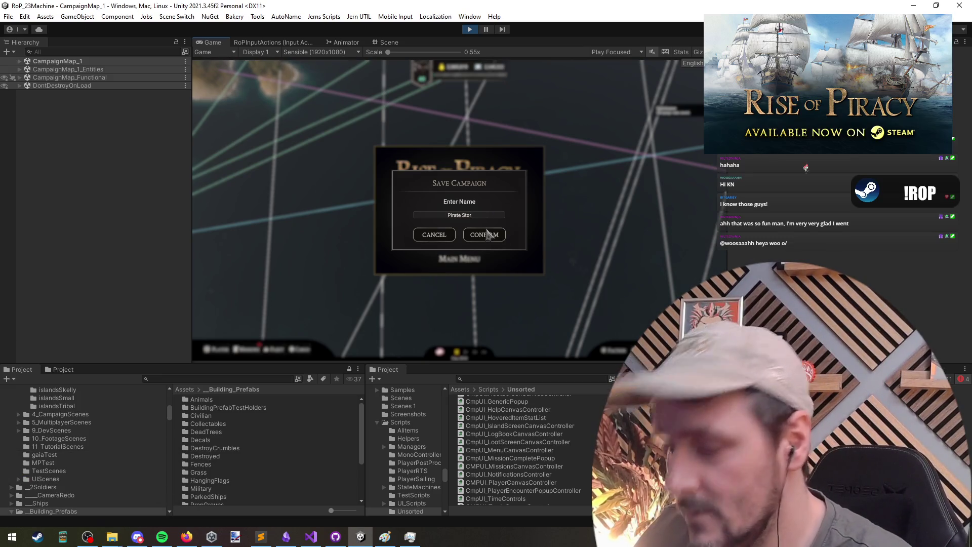
{"action": "left_click", "coordinate": [488, 236]}
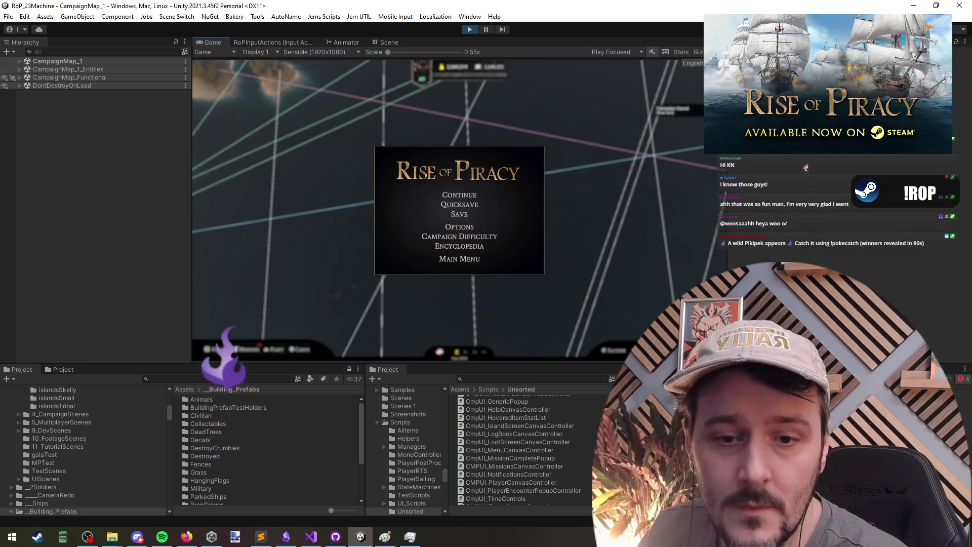
{"action": "left_click", "coordinate": [461, 215]}
{"action": "left_click", "coordinate": [493, 237]}
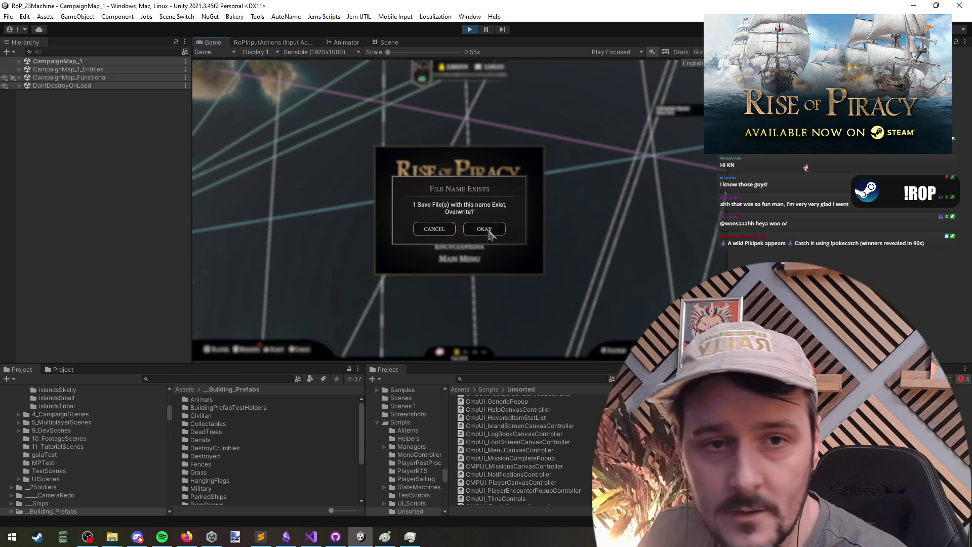
{"action": "left_click", "coordinate": [487, 231]}
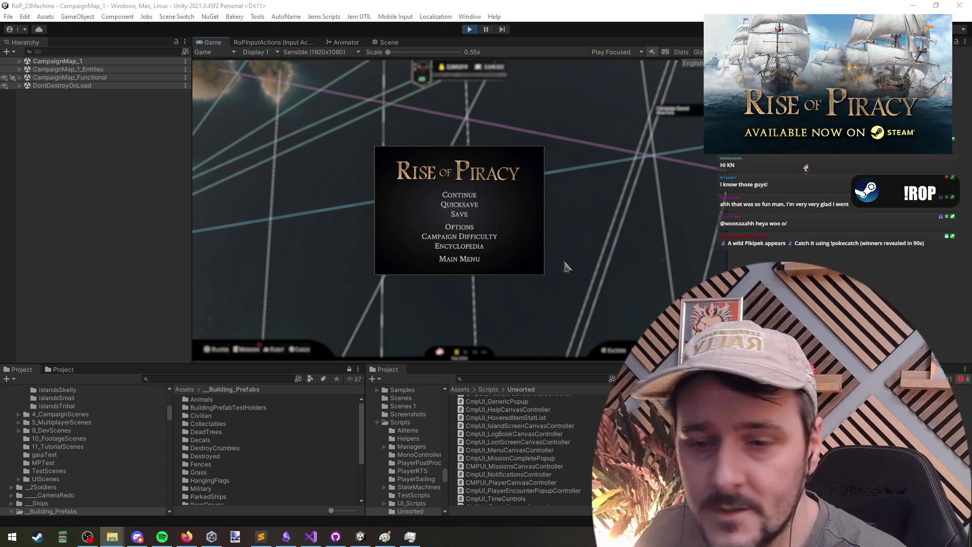
Save the campaign again with the name changed to 'Pirate Story 3'.
{"action": "left_click", "coordinate": [461, 216]}
{"action": "left_click", "coordinate": [490, 214]}
{"action": "key", "text": "BackSpace"}
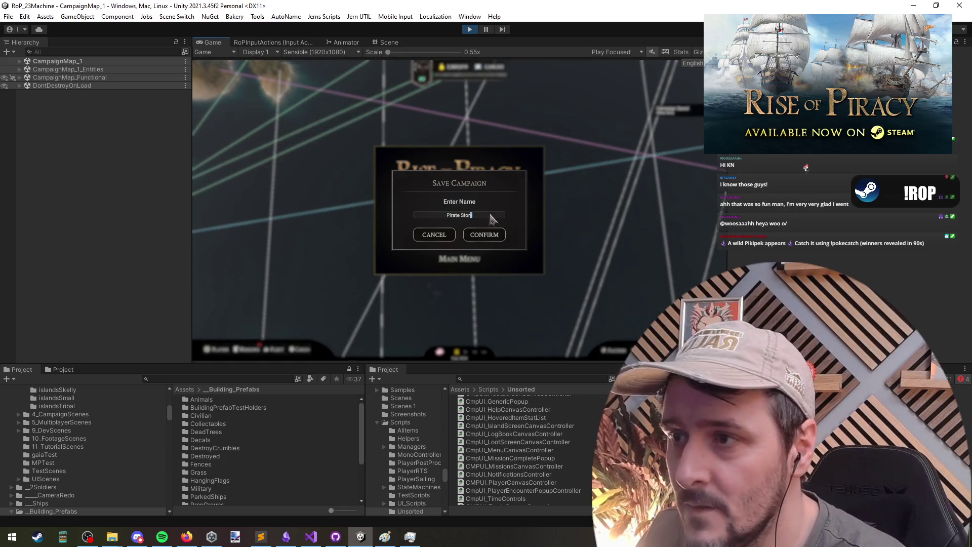
{"action": "type", "text": "y 3"}
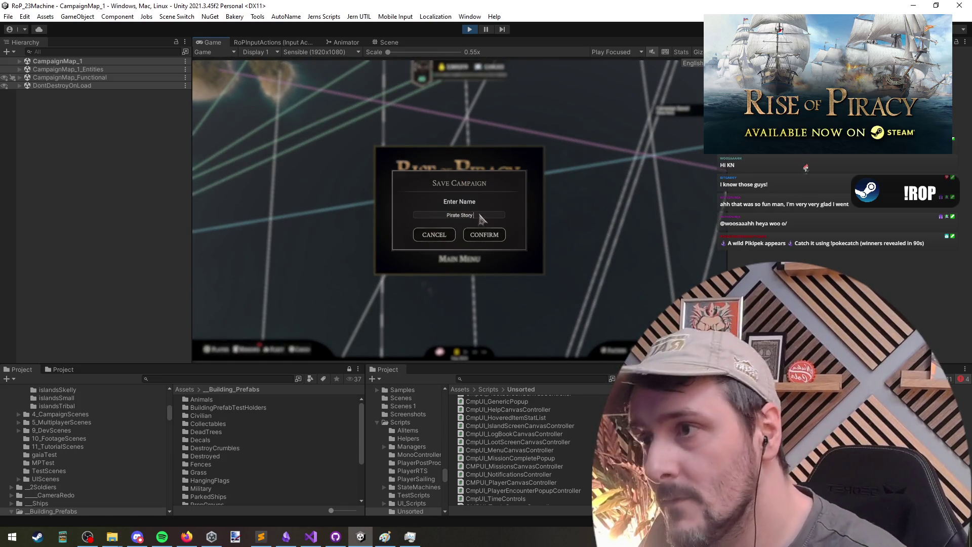
{"action": "left_click", "coordinate": [479, 237]}
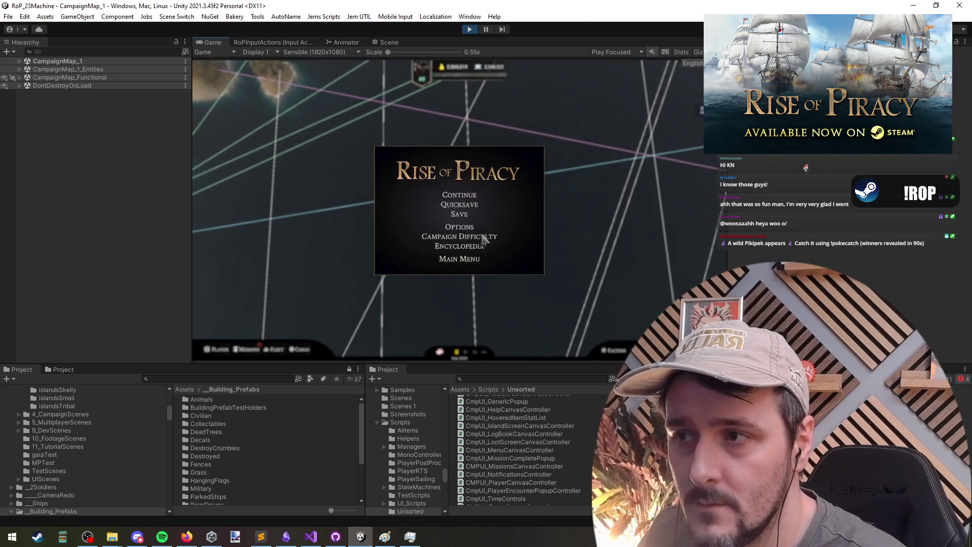
{"action": "key", "text": "alt+Tab"}
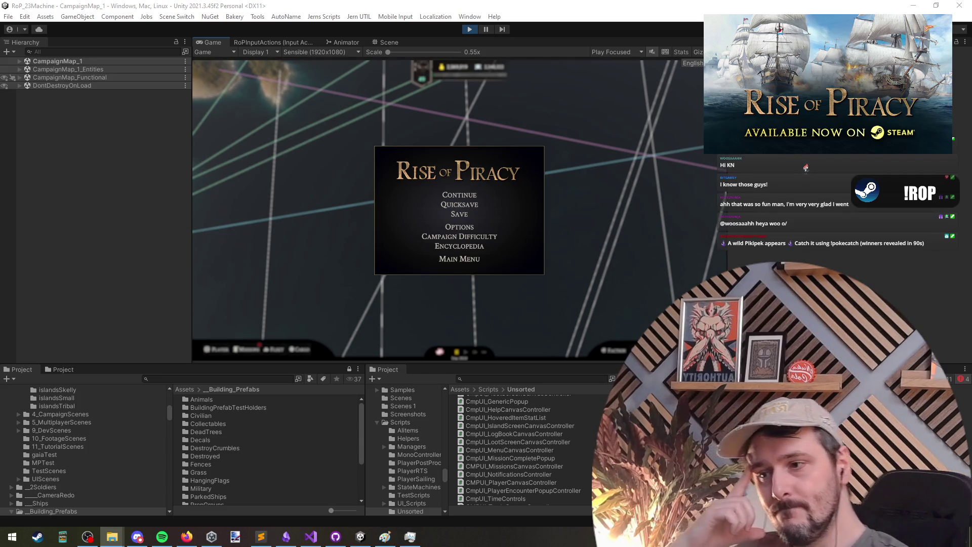
Bring Visual Studio back from the taskbar showing RoPFileOperations.cs.
{"action": "left_click", "coordinate": [305, 541]}
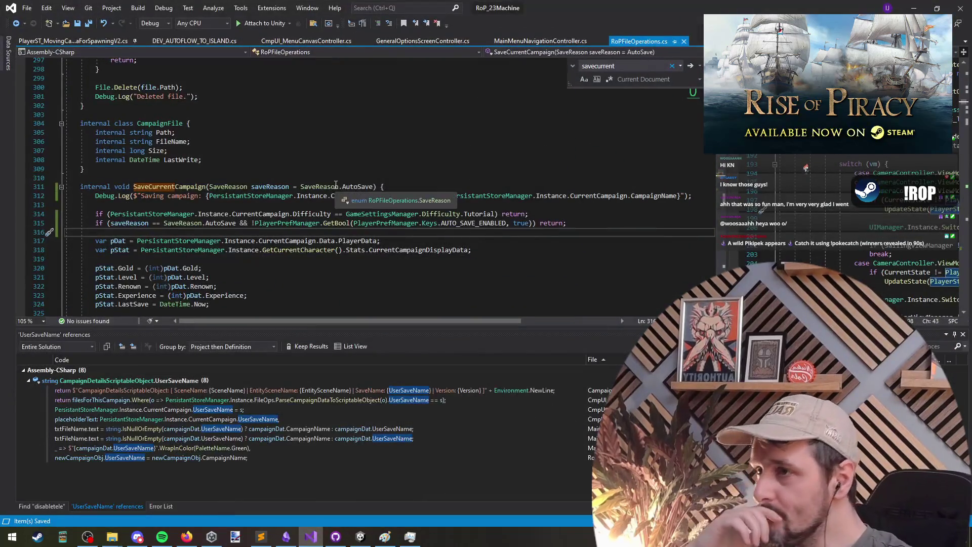
Return to CmpUI_MenuCanvasController.cs and follow SaveGame into SaveCurrentCampaign's definition.
{"action": "key", "text": "ctrl+minus"}
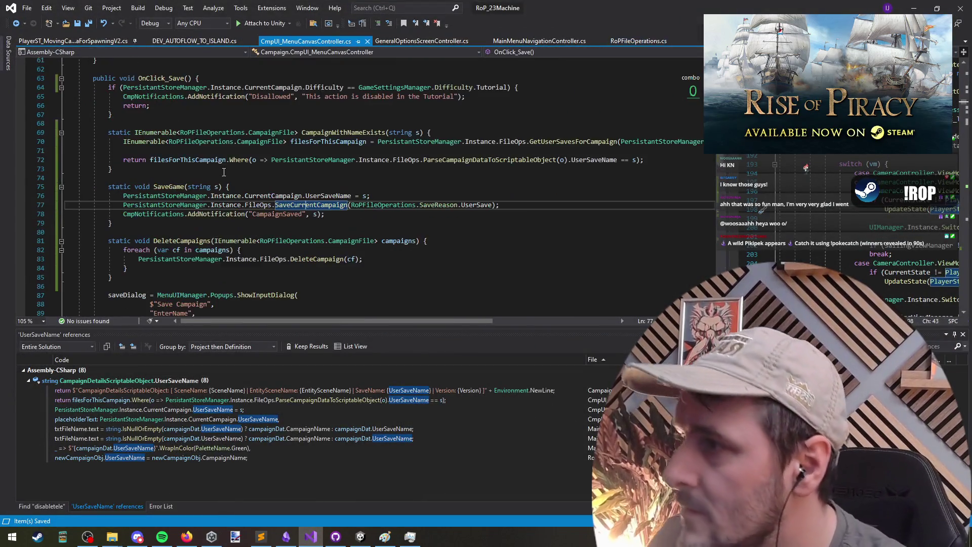
{"action": "left_click", "coordinate": [170, 186]}
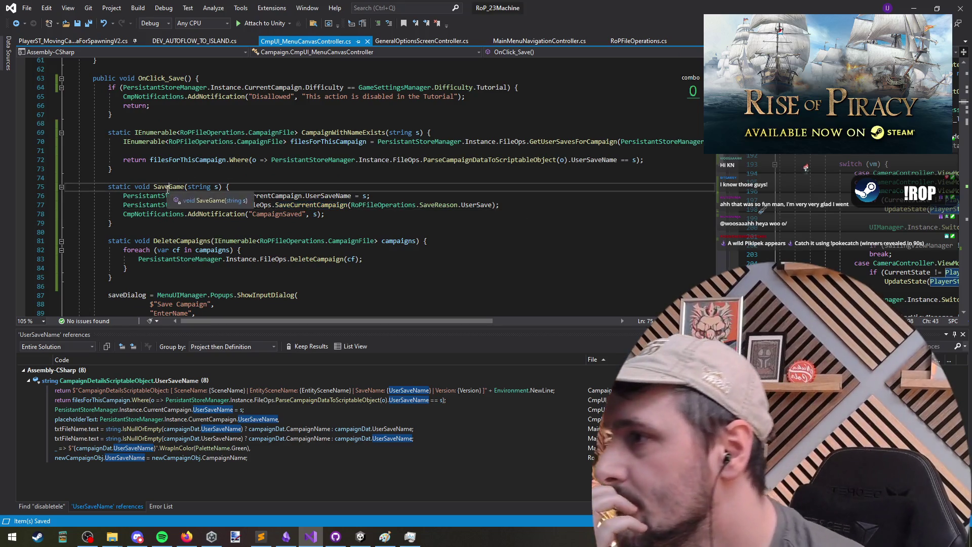
{"action": "scroll", "coordinate": [390, 237], "scroll_direction": "down", "scroll_amount": 5}
{"action": "scroll", "coordinate": [390, 237], "scroll_direction": "down", "scroll_amount": 6}
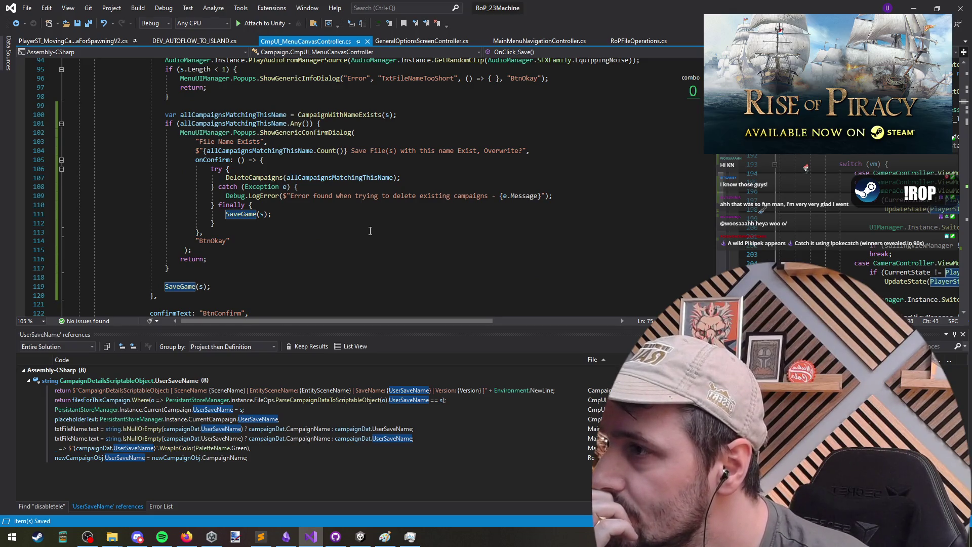
{"action": "left_click", "coordinate": [257, 216]}
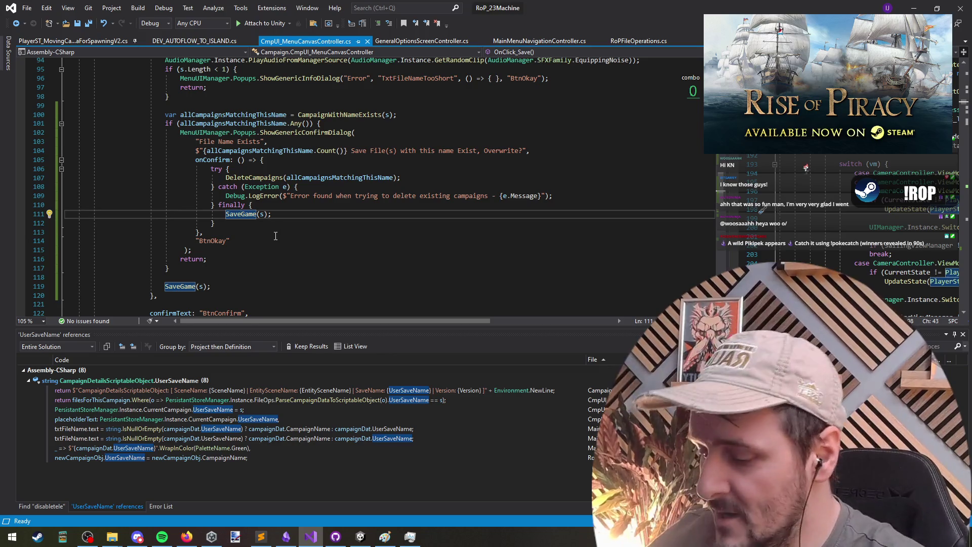
{"action": "key", "text": "F12"}
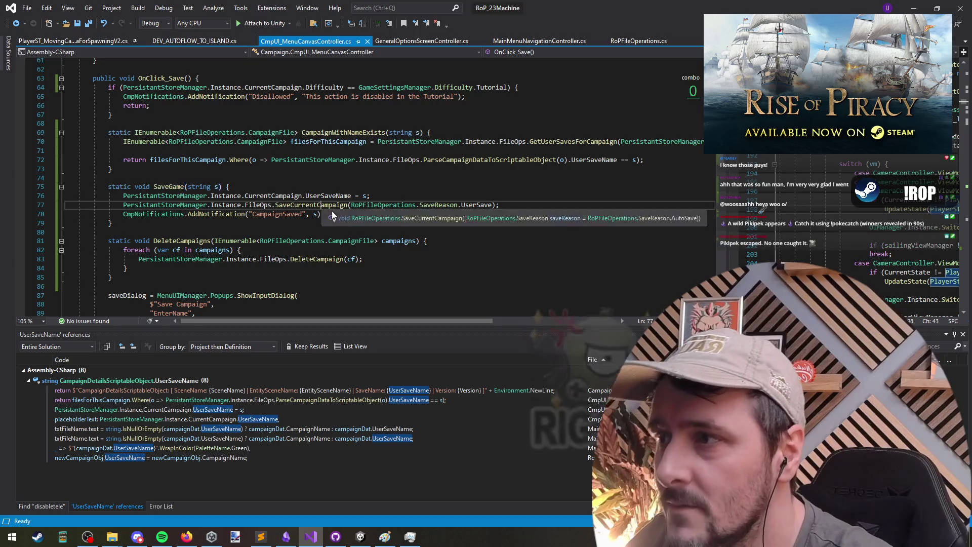
{"action": "left_click", "coordinate": [314, 206]}
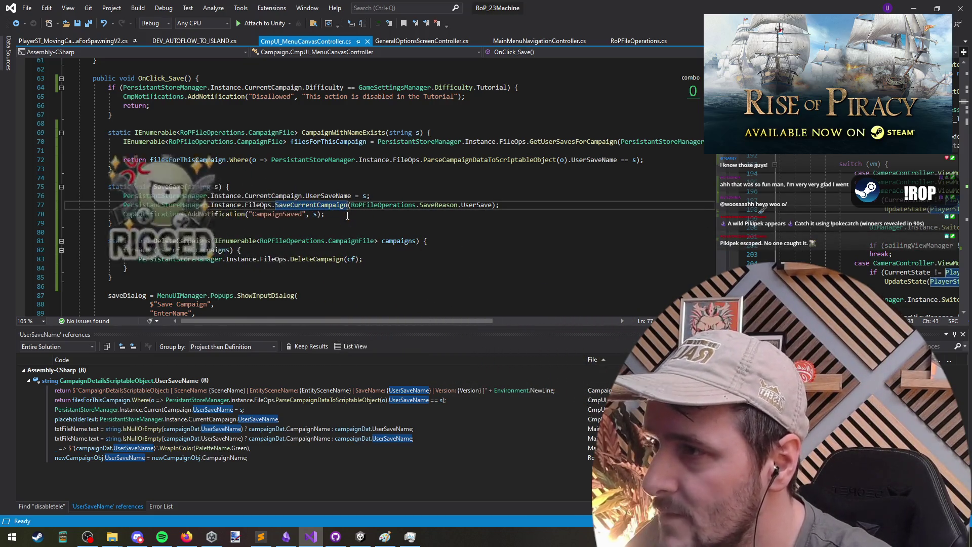
{"action": "key", "text": "F12"}
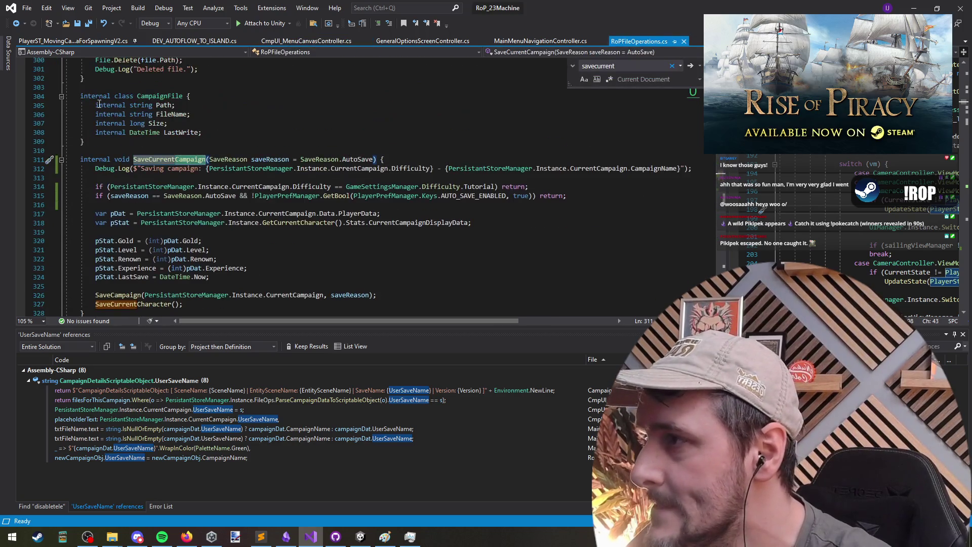
Navigate back to the SaveGame definition and bring up code actions on UserSave at line 77.
{"action": "left_click", "coordinate": [17, 23]}
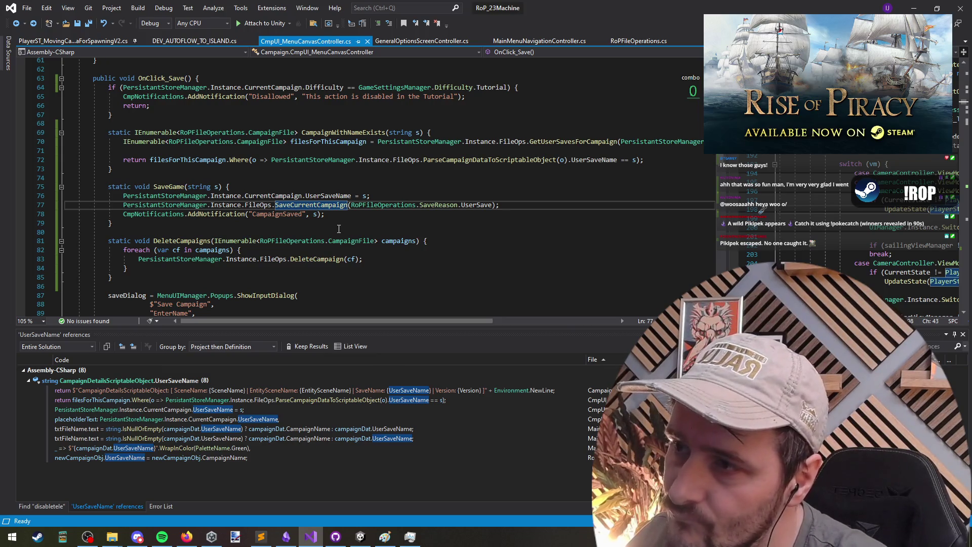
{"action": "key", "text": "F12"}
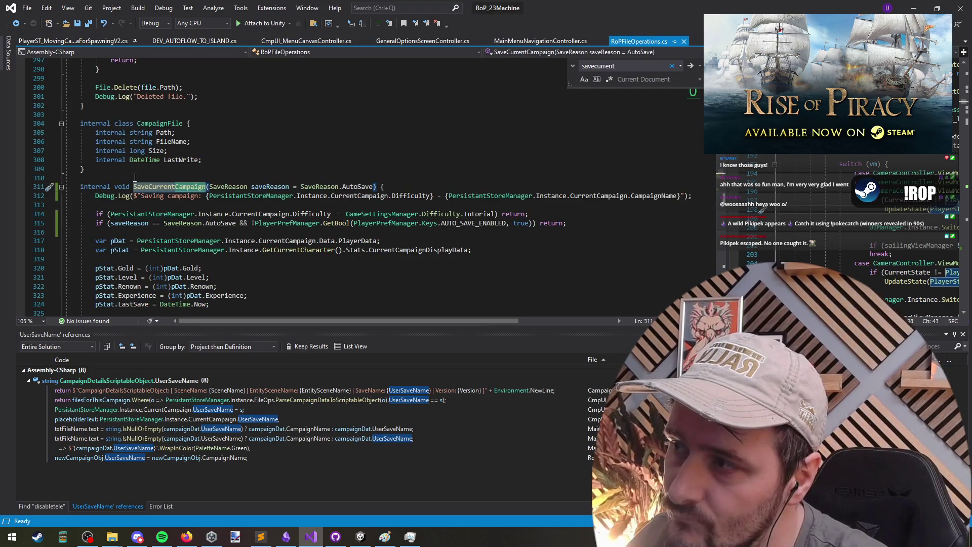
{"action": "left_click", "coordinate": [176, 188]}
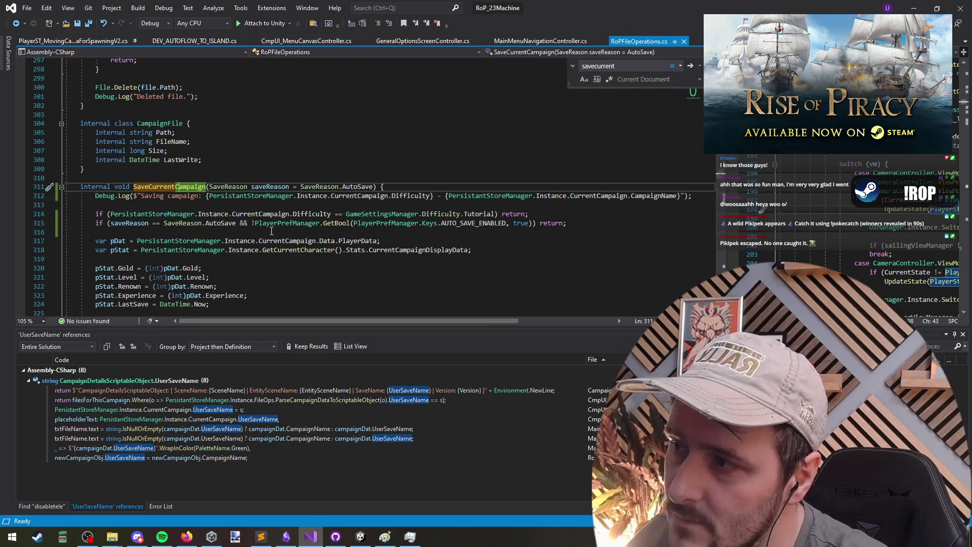
{"action": "left_click", "coordinate": [15, 25]}
{"action": "left_click", "coordinate": [16, 25]}
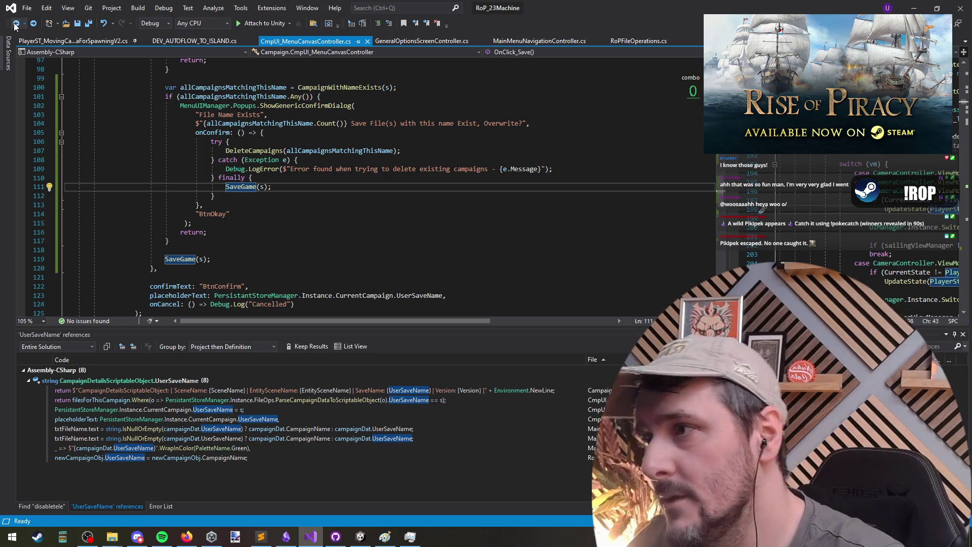
{"action": "scroll", "coordinate": [290, 243], "scroll_direction": "up", "scroll_amount": 9}
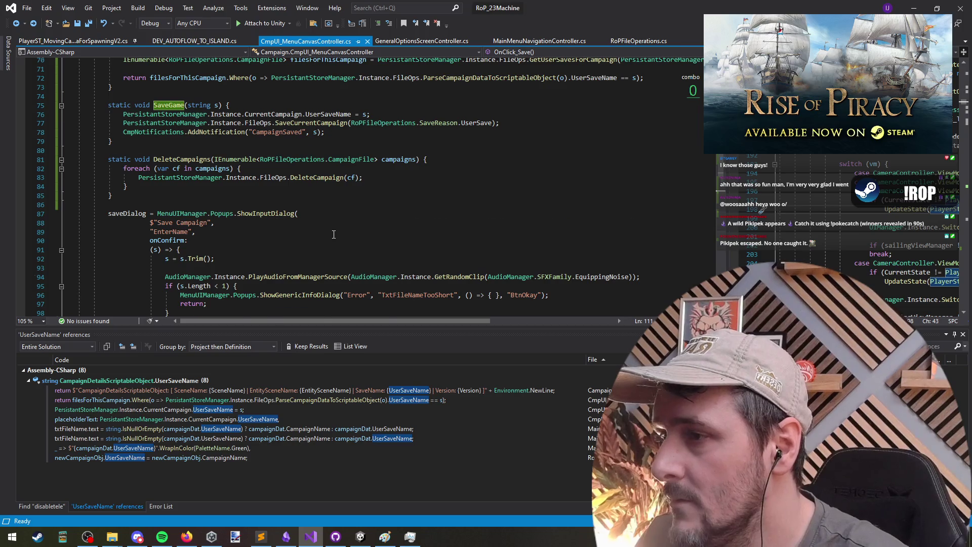
{"action": "scroll", "coordinate": [284, 236], "scroll_direction": "down", "scroll_amount": 8}
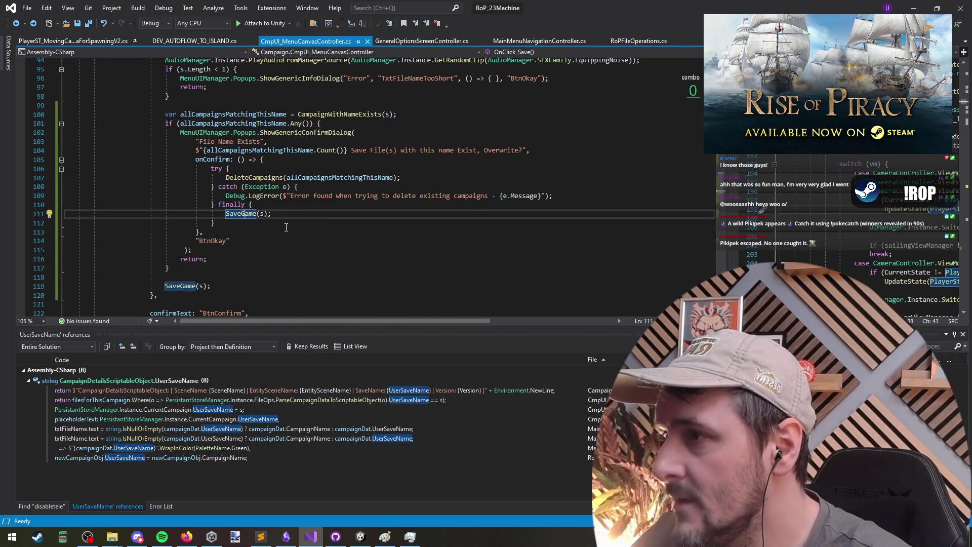
{"action": "key", "text": "F12"}
{"action": "right_click", "coordinate": [474, 208]}
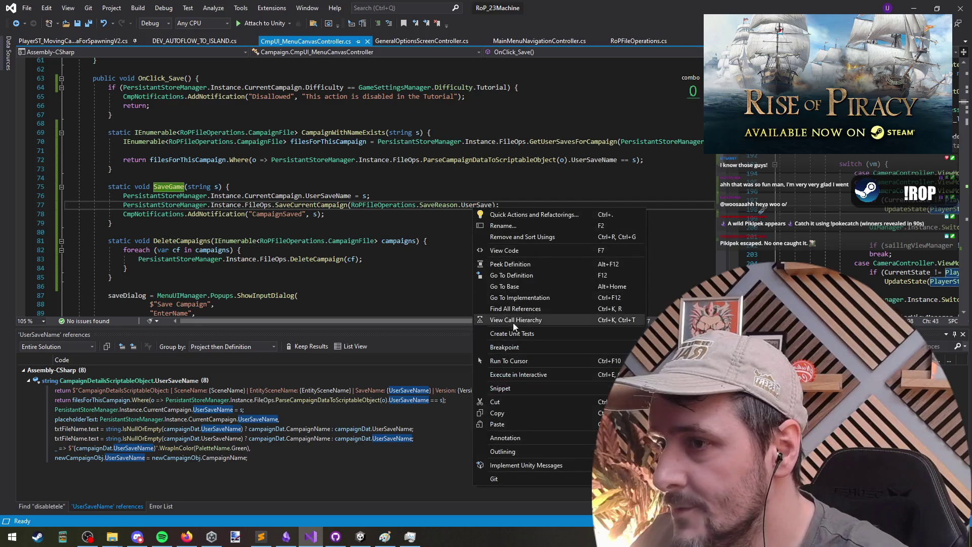
Open the UserSave case in RoPFileOperations.cs and start a '_{Time.time' suffix on its file name.
{"action": "left_click", "coordinate": [513, 308]}
{"action": "double_click", "coordinate": [135, 400]}
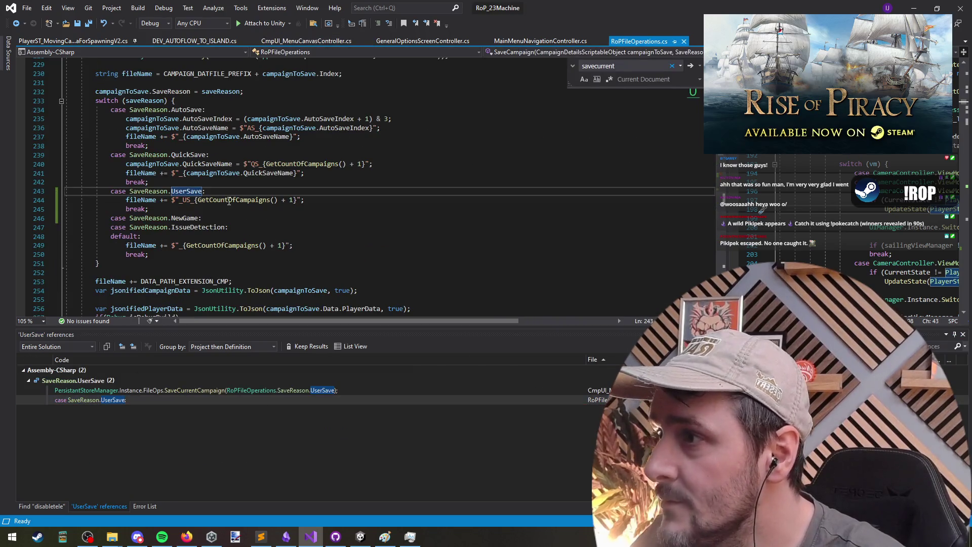
{"action": "left_click", "coordinate": [297, 201]}
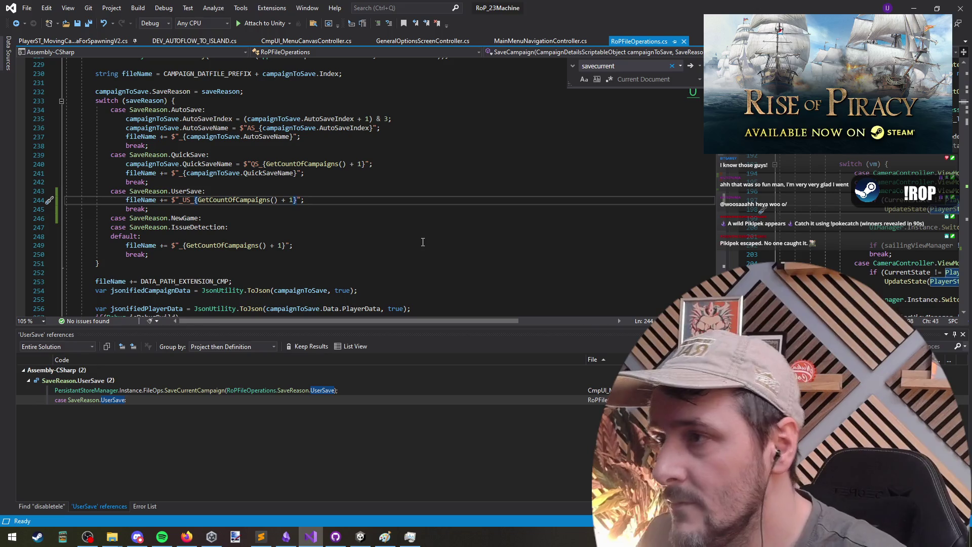
{"action": "key", "text": "BackSpace"}
{"action": "type", "text": "_{TimeS"}
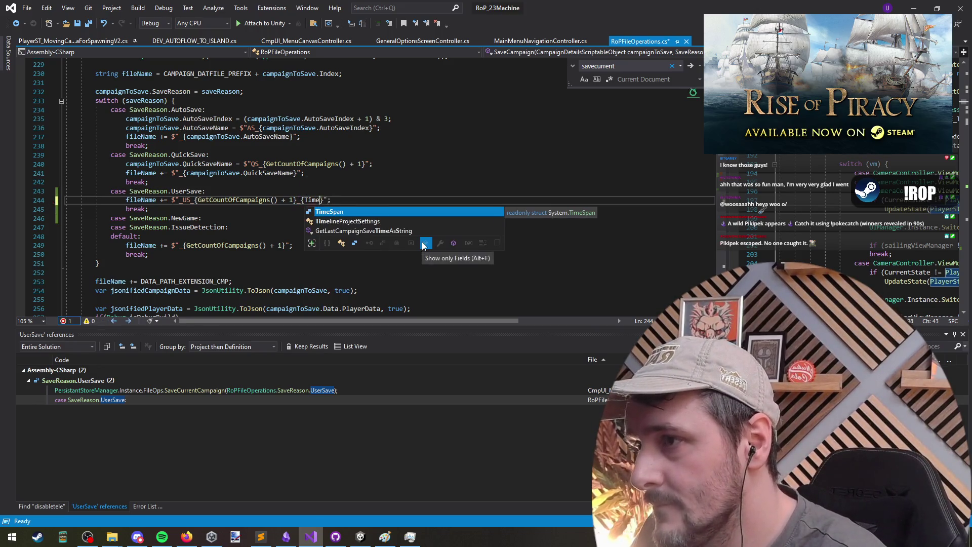
{"action": "key", "text": "BackSpace"}
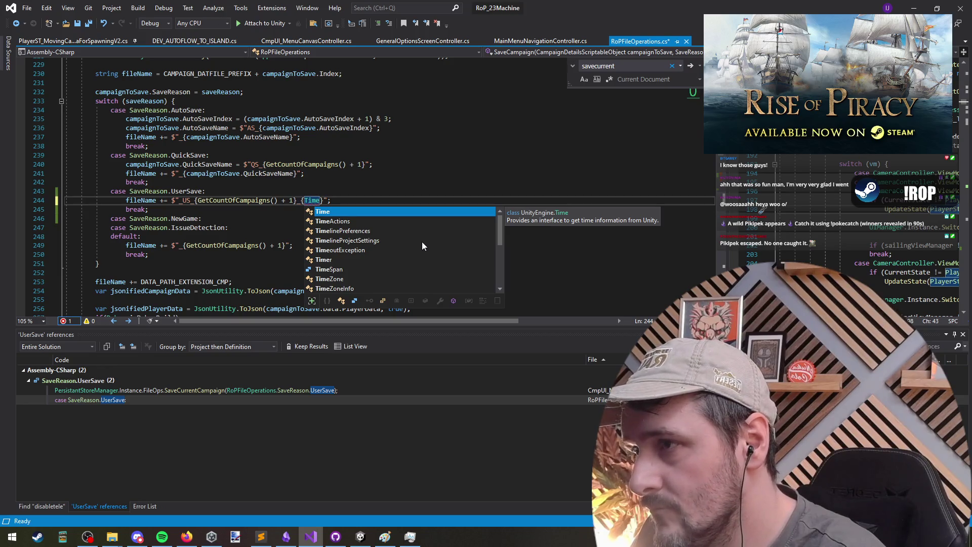
{"action": "type", "text": "."}
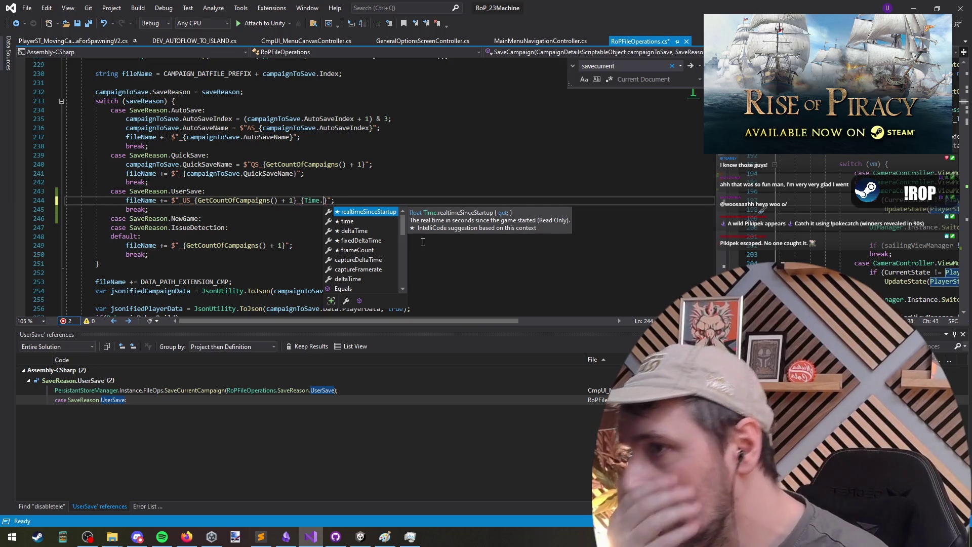
{"action": "key", "text": "Down"}
{"action": "key", "text": "Down"}
{"action": "key", "text": "Down"}
{"action": "key", "text": "Down"}
{"action": "key", "text": "Down"}
{"action": "key", "text": "Down"}
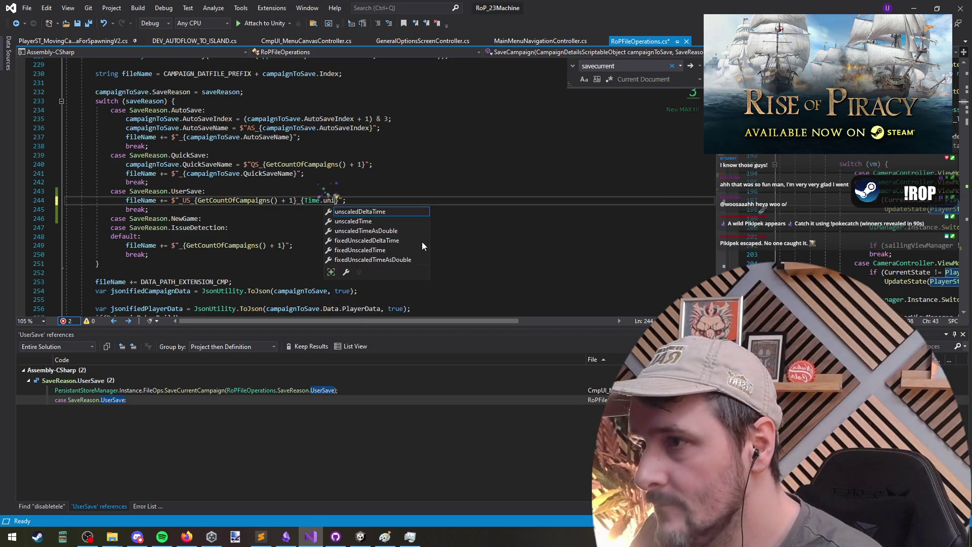
{"action": "key", "text": "BackSpace"}
{"action": "type", "text": "."}
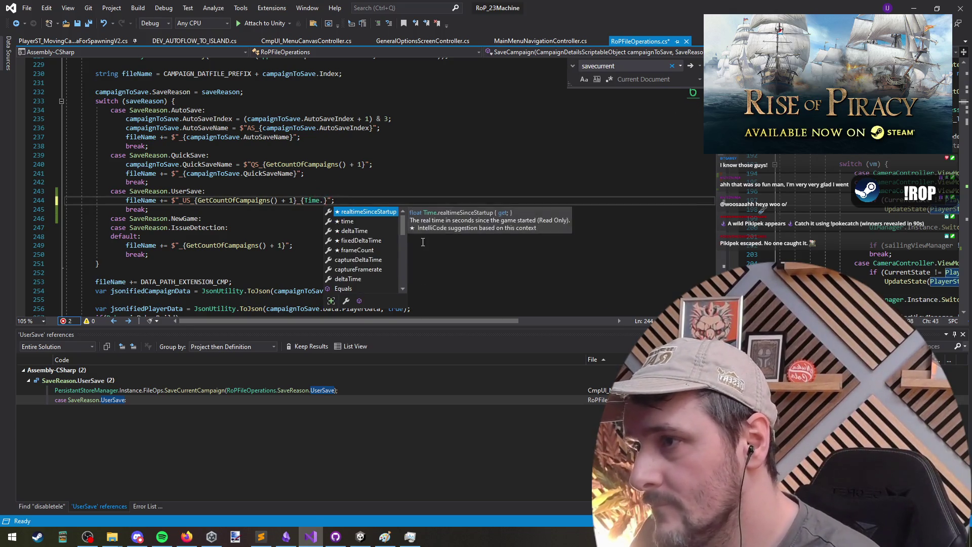
{"action": "type", "text": "timesc"}
{"action": "key", "text": "BackSpace"}
{"action": "key", "text": "BackSpace"}
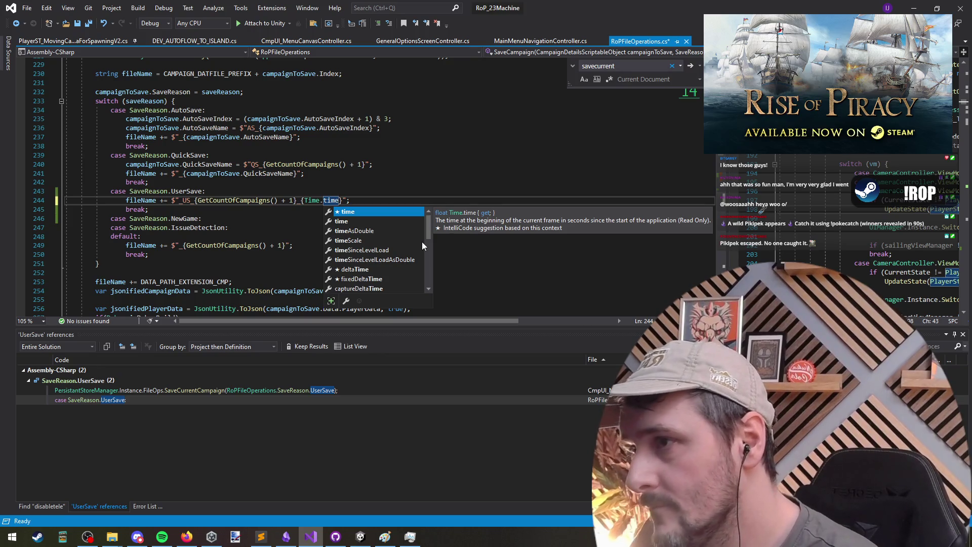
Replace Time.time with DateTime.UnixEpoch so the file name ends in _{DateTime.UnixEpoch}.
{"action": "key", "text": "ctrl+shift+Left"}
{"action": "key", "text": "ctrl+shift+Left"}
{"action": "key", "text": "ctrl+shift+Left"}
{"action": "type", "text": "datet"}
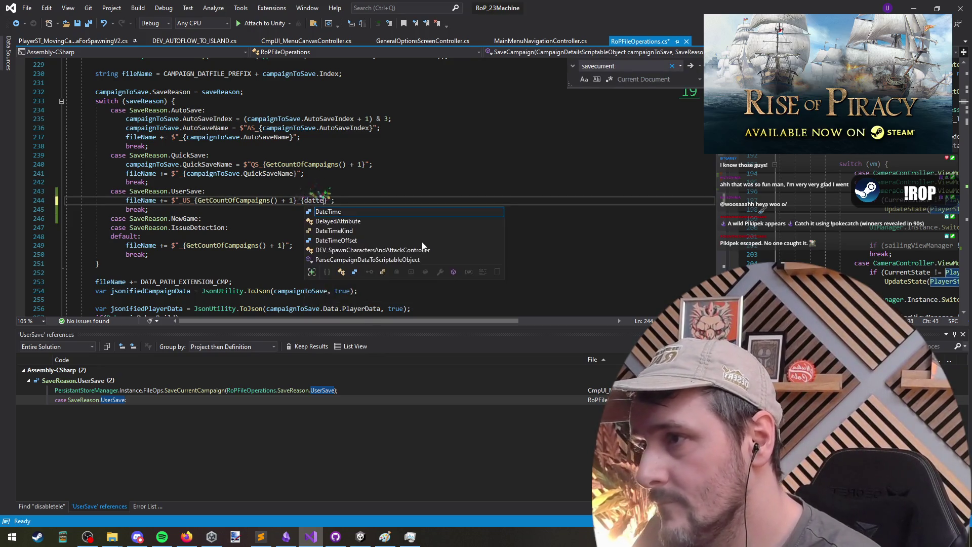
{"action": "type", "text": "ime."}
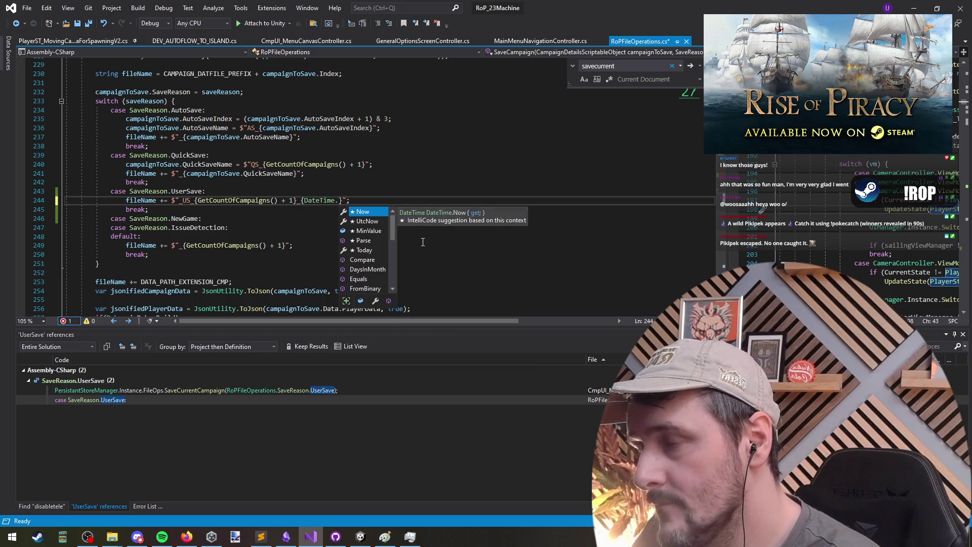
{"action": "key", "text": "Down"}
{"action": "key", "text": "Down"}
{"action": "key", "text": "Down"}
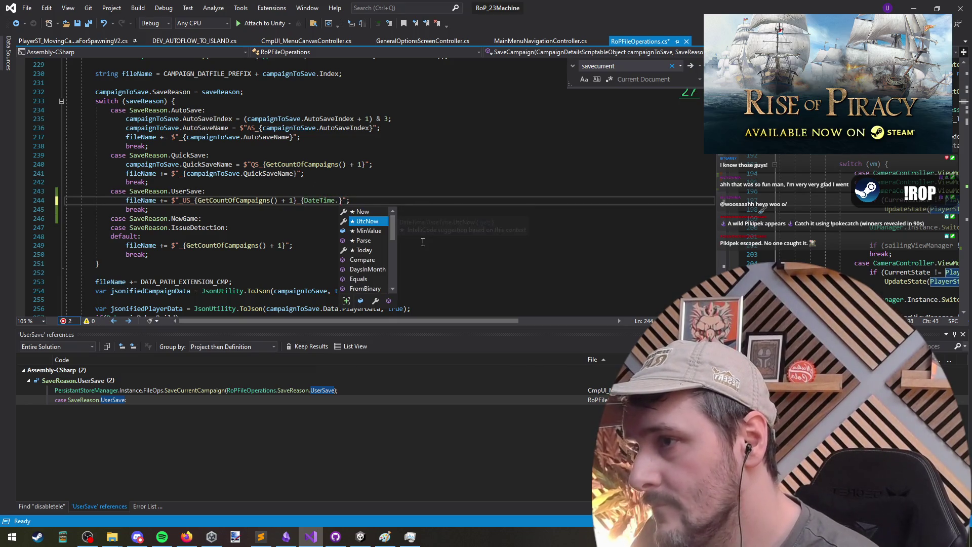
{"action": "key", "text": "Down"}
{"action": "key", "text": "Down"}
{"action": "key", "text": "Down"}
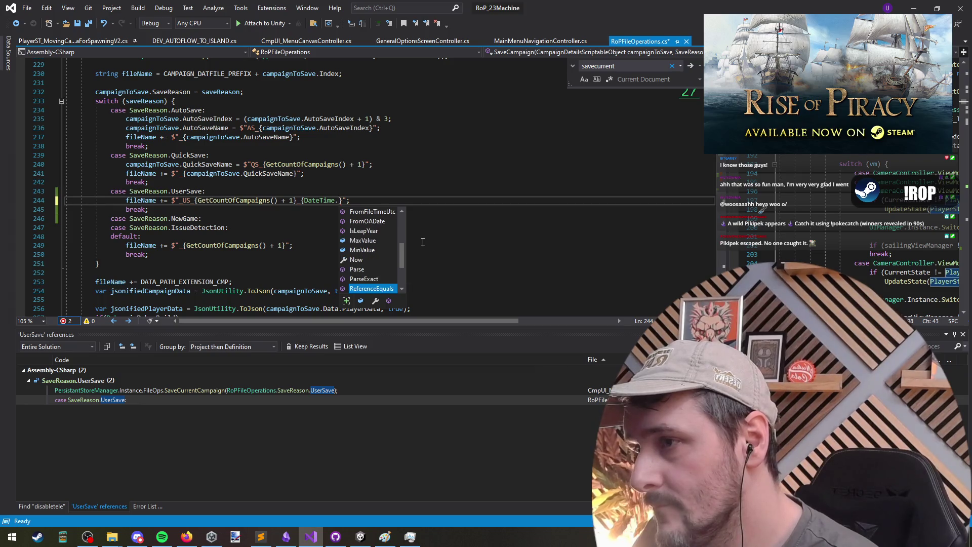
{"action": "key", "text": "Up"}
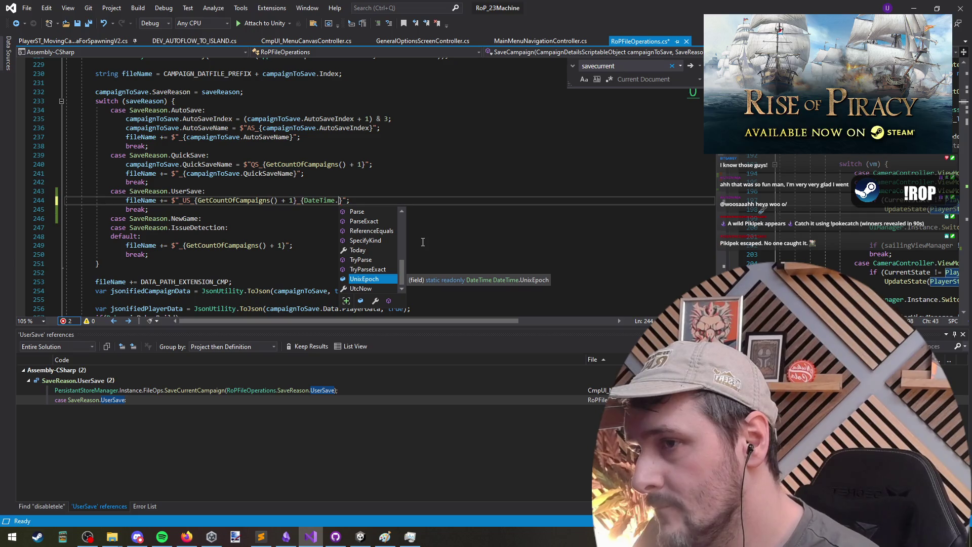
{"action": "key", "text": "Tab"}
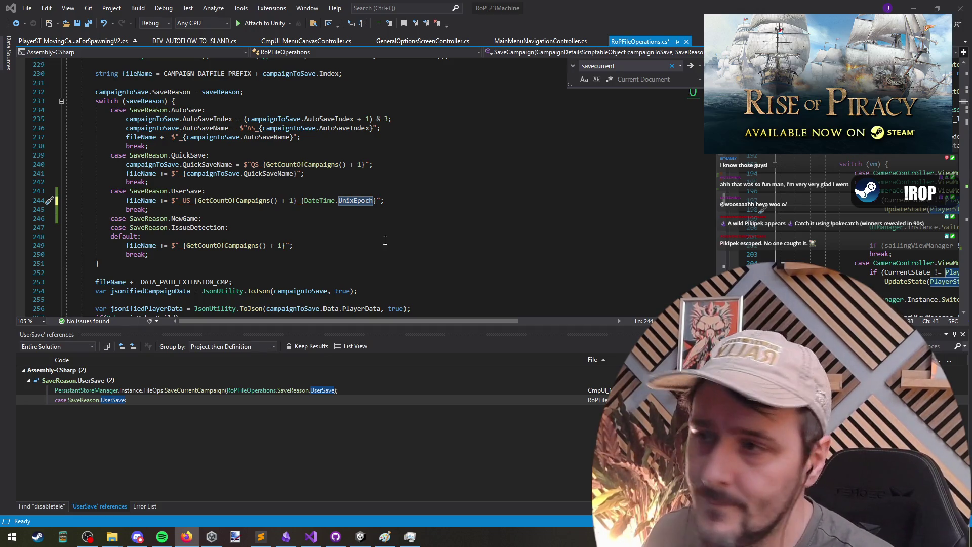
Save RoPFileOperations.cs with the DateTime.UnixEpoch suffix on line 244's UserSave file name.
{"action": "left_click", "coordinate": [387, 200]}
{"action": "key", "text": "ctrl+s"}
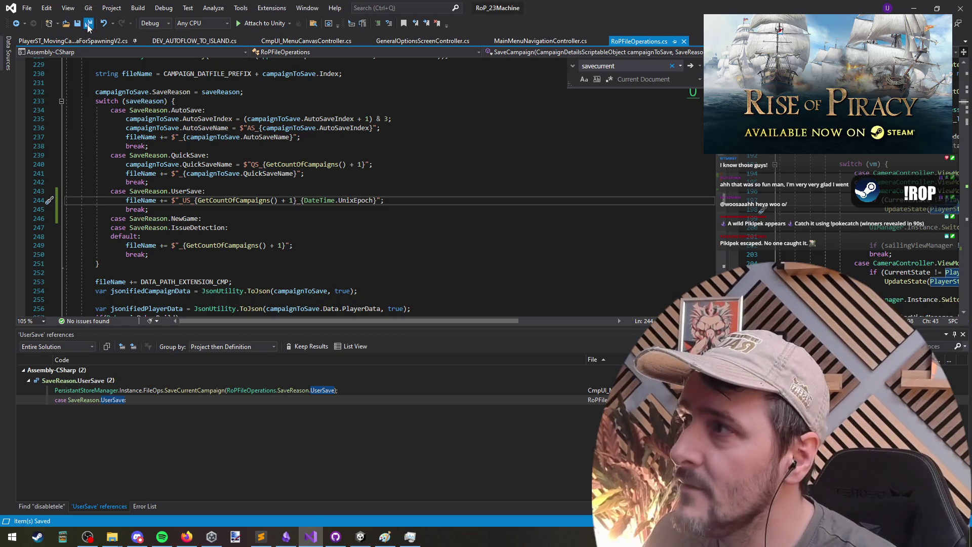
Restart Play mode in Unity with the recompiled scripts and continue onto CampaignMap_1.
{"action": "left_click", "coordinate": [915, 8]}
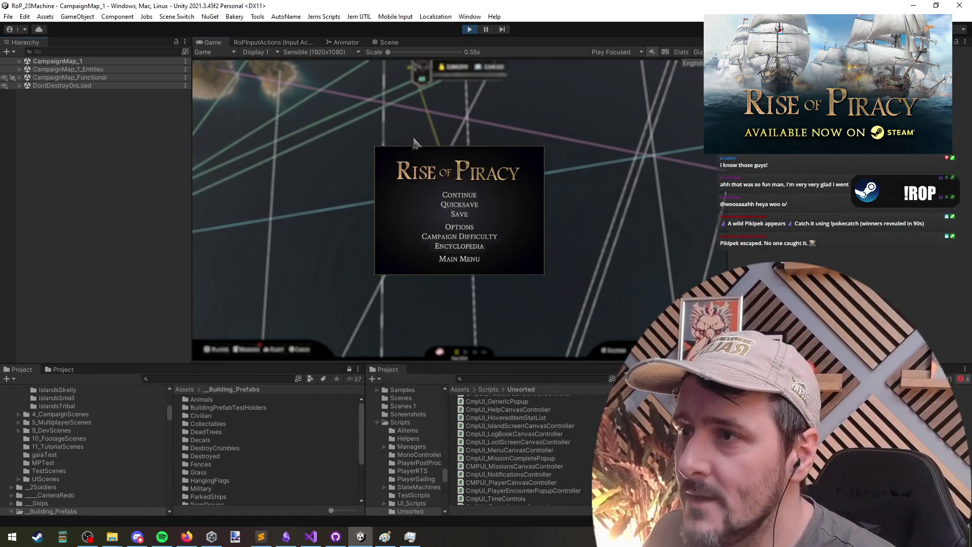
{"action": "left_click", "coordinate": [470, 30]}
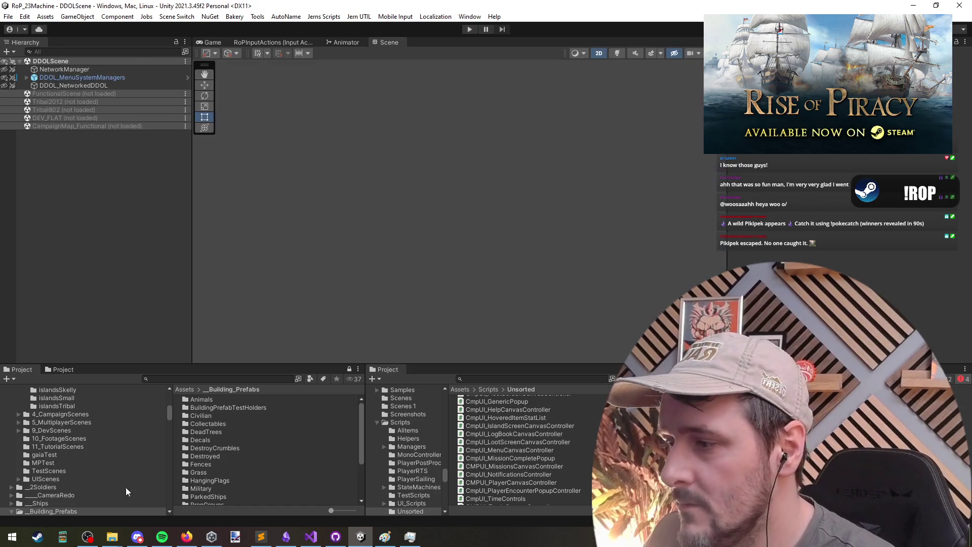
{"action": "left_click", "coordinate": [470, 30]}
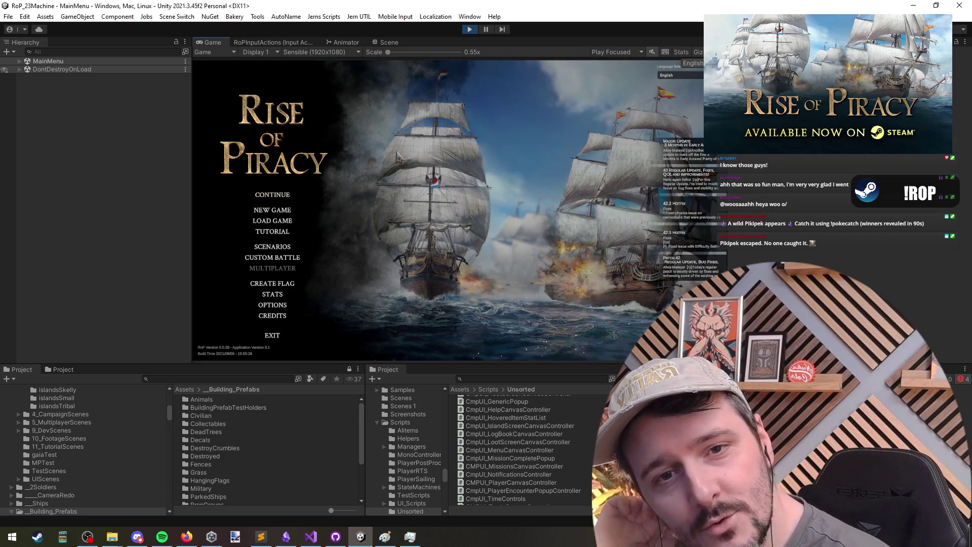
{"action": "left_click", "coordinate": [279, 195]}
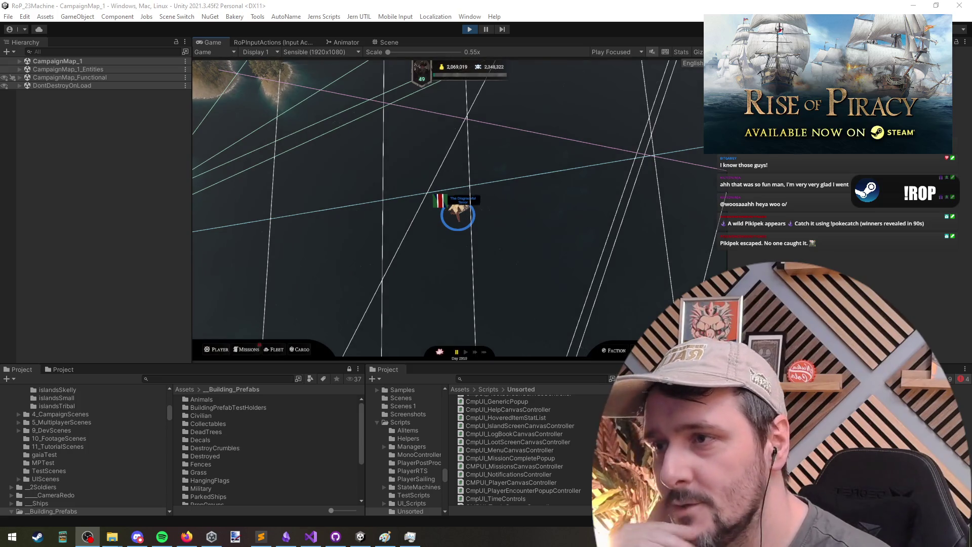
Save the campaign under its existing name from the pause menu, confirming the overwrite.
{"action": "key", "text": "Escape"}
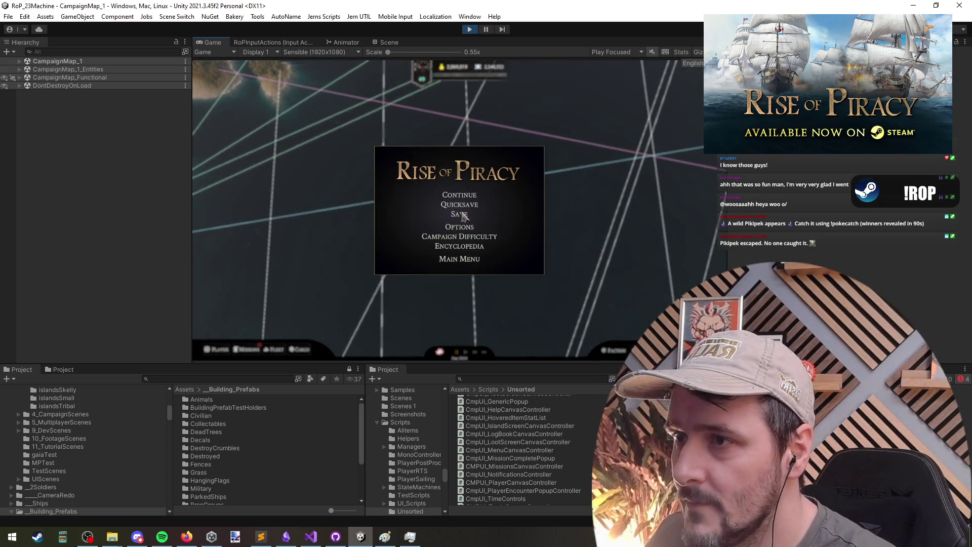
{"action": "left_click", "coordinate": [465, 215]}
{"action": "left_click", "coordinate": [500, 240]}
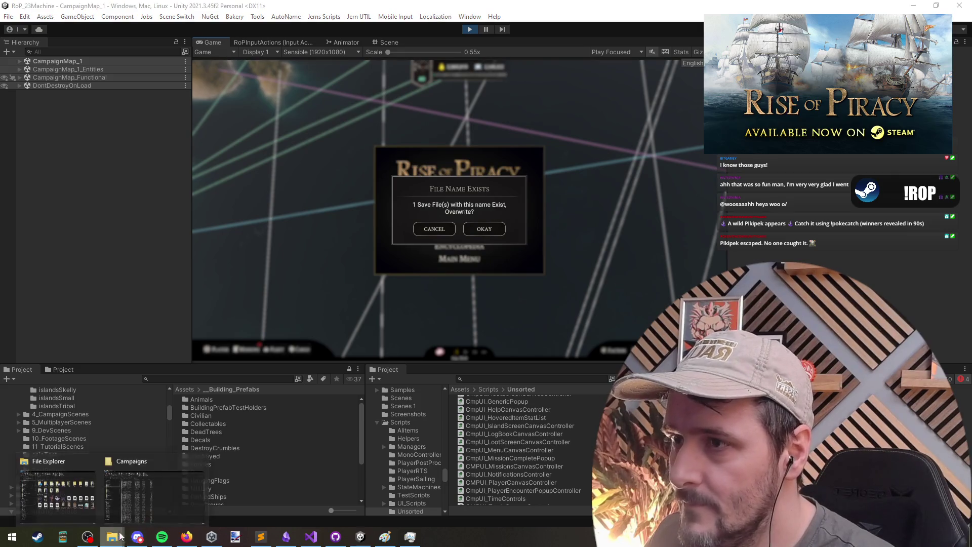
{"action": "left_click", "coordinate": [479, 236]}
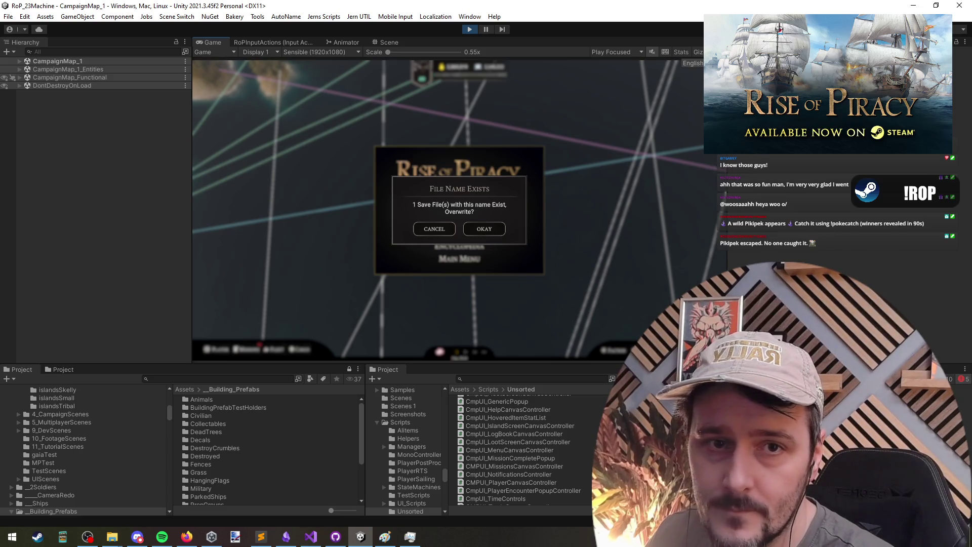
{"action": "left_click", "coordinate": [483, 231]}
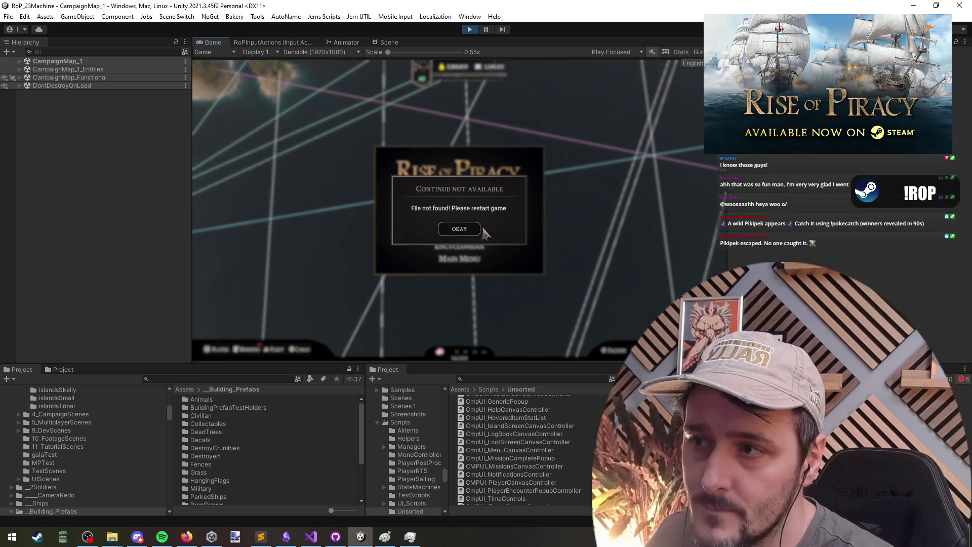
Dismiss the 'File not found! Please restart game.' error to get back to the pause menu.
{"action": "key", "text": "alt+Tab"}
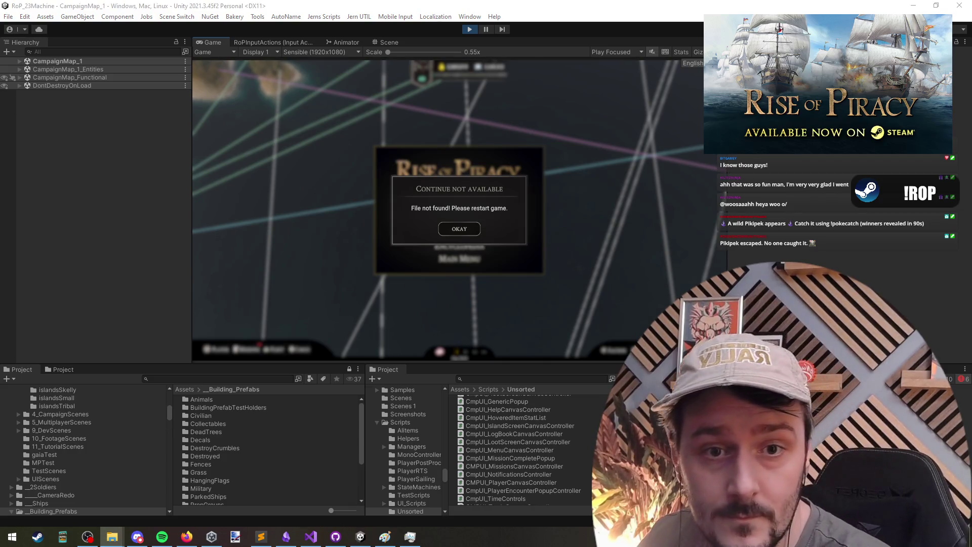
{"action": "key", "text": "alt+Tab"}
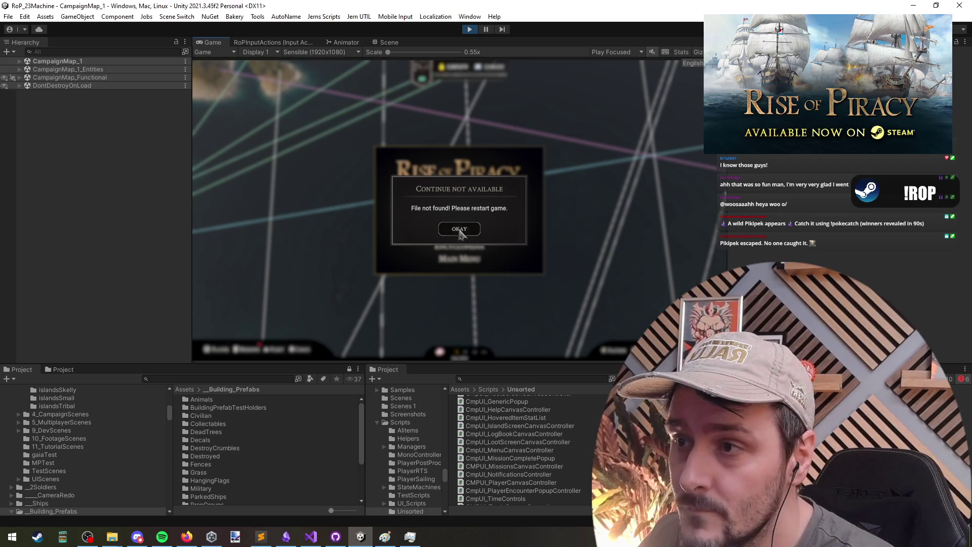
{"action": "left_click", "coordinate": [494, 232]}
{"action": "left_click", "coordinate": [459, 229]}
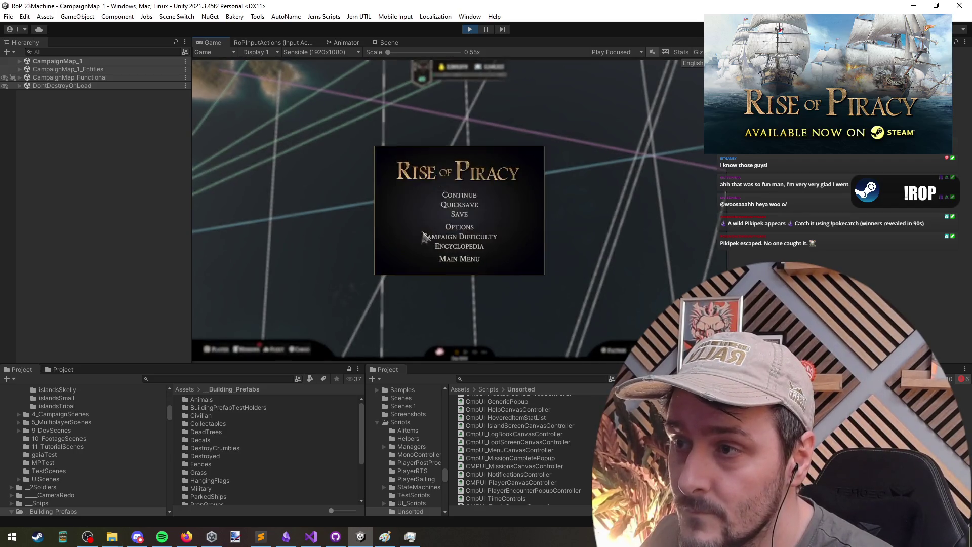
Check the save files in File Explorer, then bring up RoPFileOperations.cs's UserSave code.
{"action": "key", "text": "alt+Tab"}
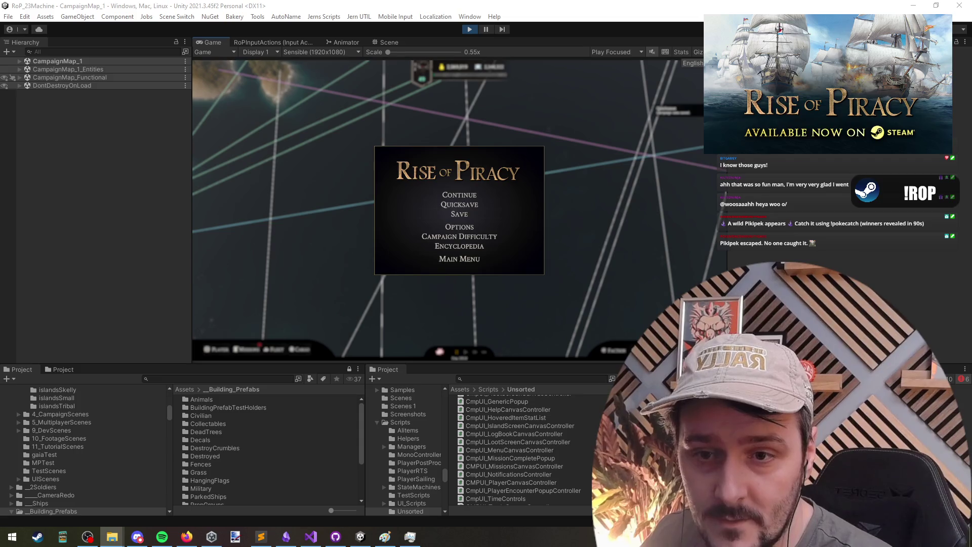
{"action": "key", "text": "alt+Tab"}
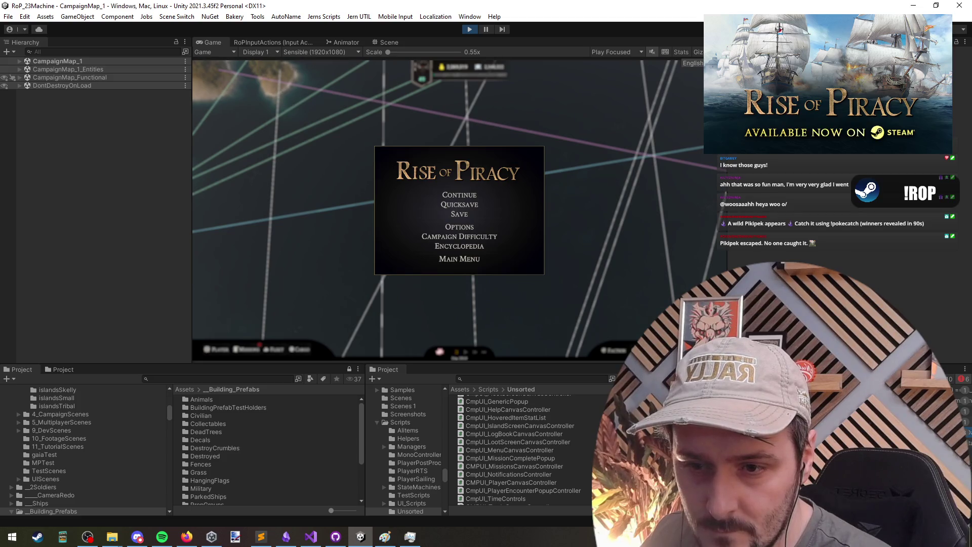
{"action": "key", "text": "alt+Tab"}
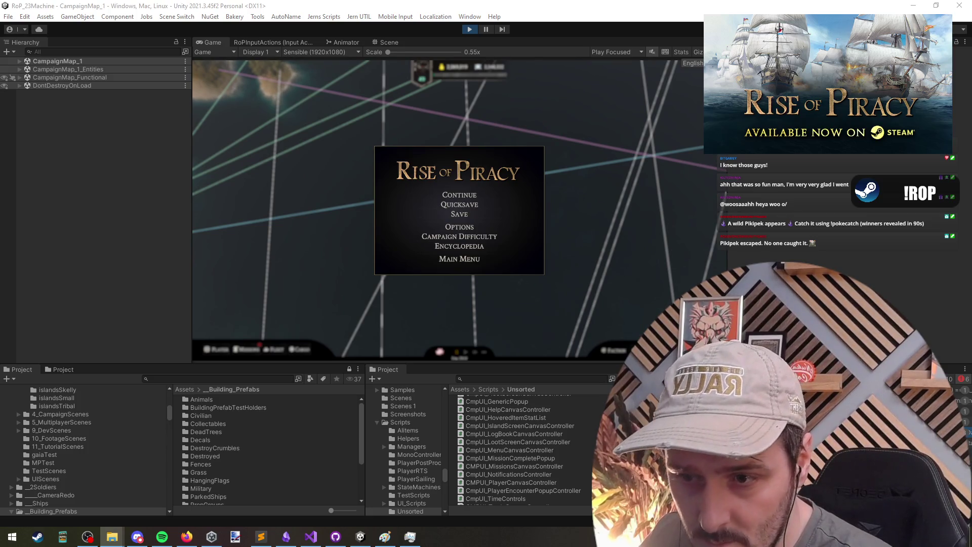
{"action": "key", "text": "alt+Tab"}
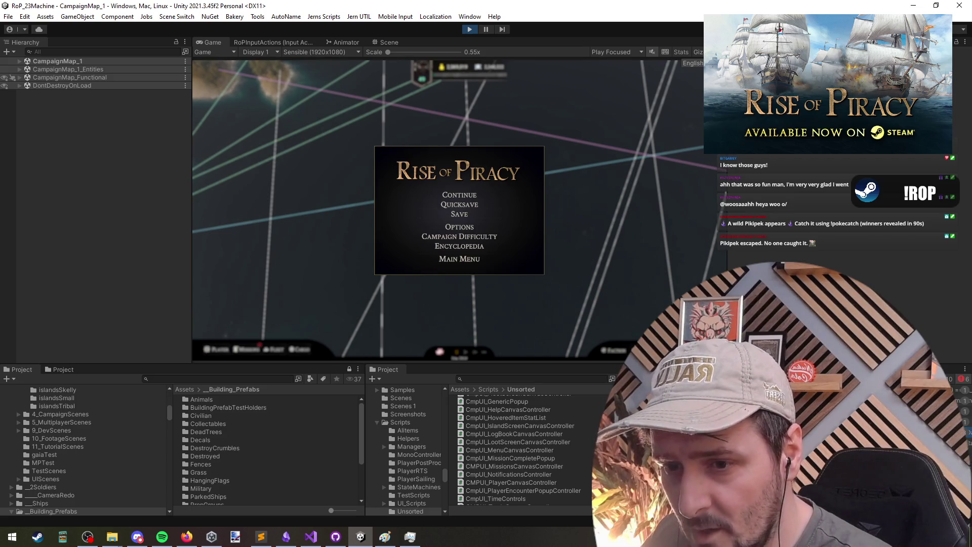
{"action": "left_click", "coordinate": [311, 537]}
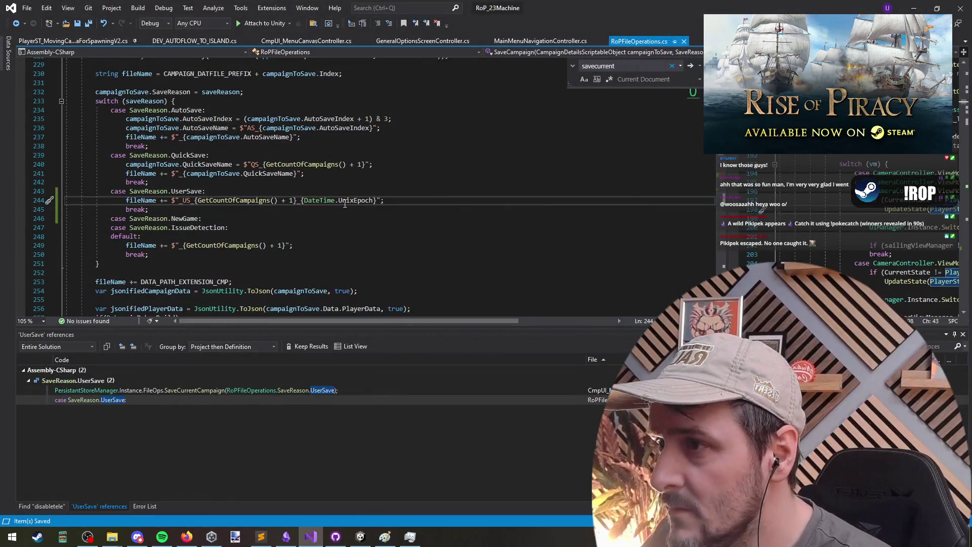
Replace UnixEpoch with Now on line 244 after browsing DateTime's members.
{"action": "double_click", "coordinate": [363, 204]}
{"action": "key", "text": "BackSpace"}
{"action": "key", "text": "BackSpace"}
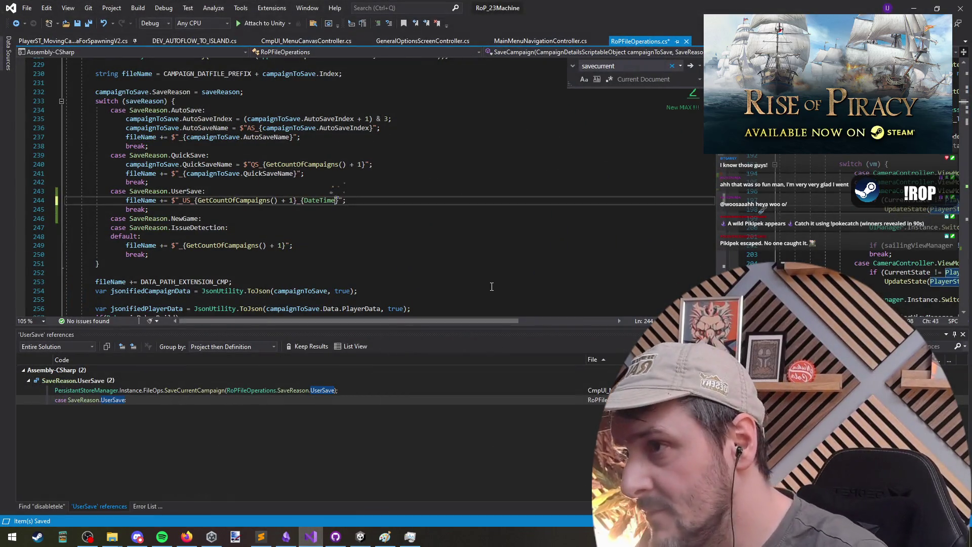
{"action": "type", "text": "."}
{"action": "scroll", "coordinate": [363, 256], "scroll_direction": "down", "scroll_amount": 2}
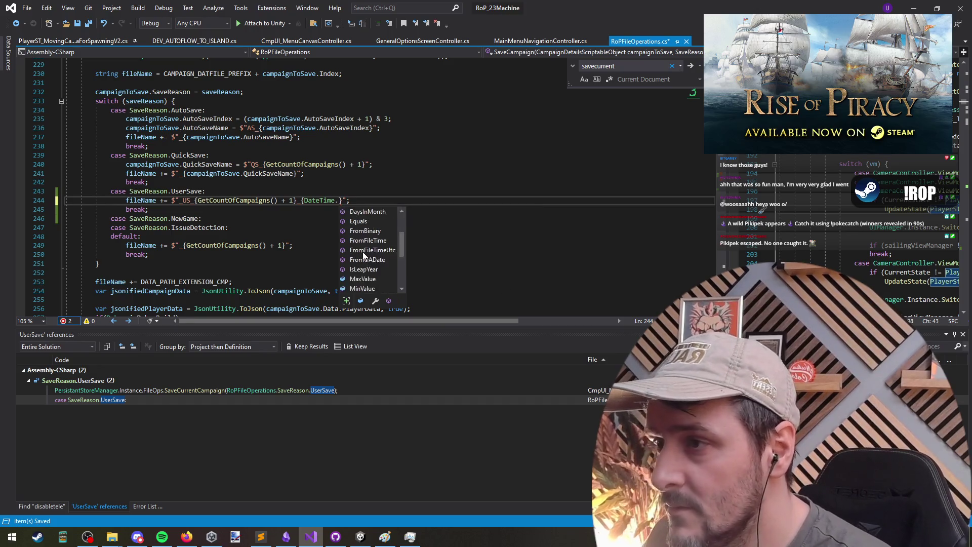
{"action": "scroll", "coordinate": [364, 256], "scroll_direction": "down", "scroll_amount": 4}
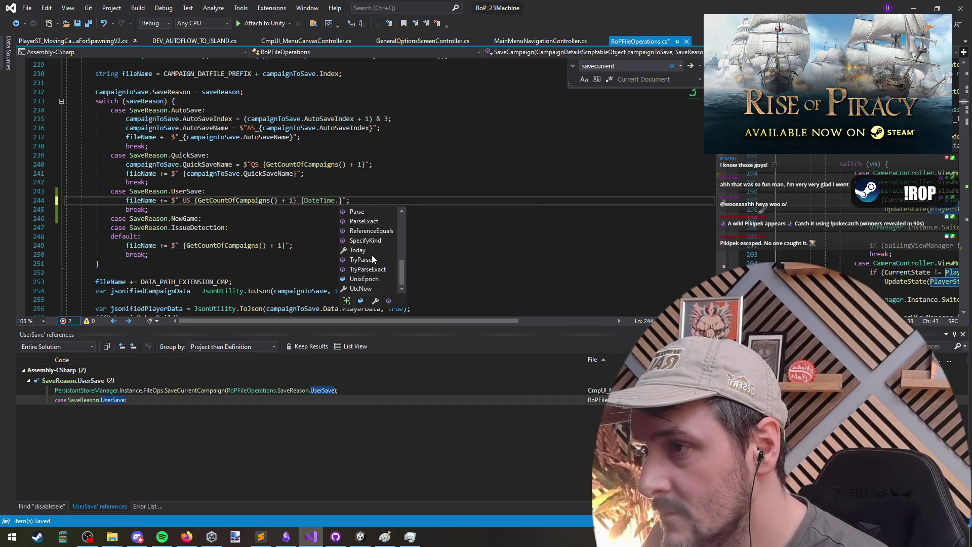
{"action": "left_click", "coordinate": [372, 290]}
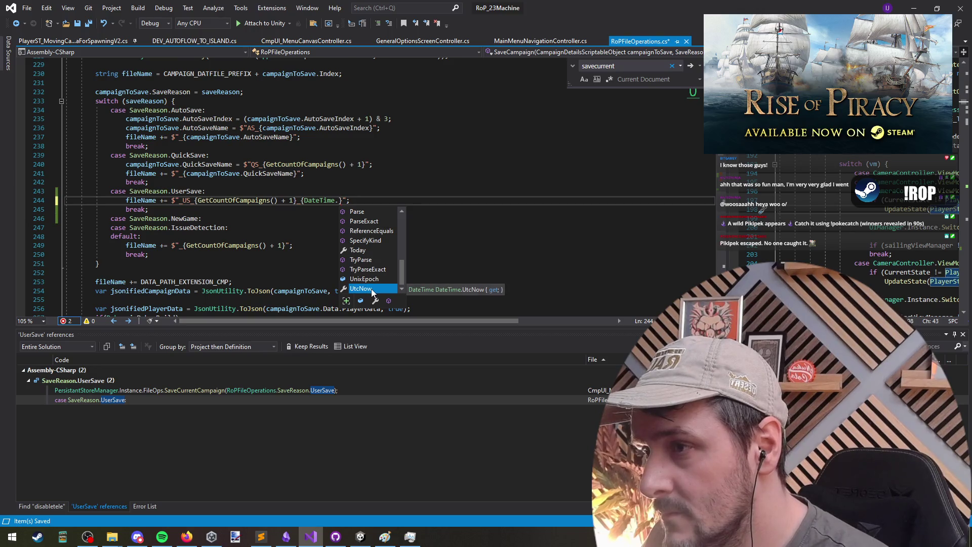
{"action": "left_click", "coordinate": [372, 250]}
{"action": "scroll", "coordinate": [403, 266], "scroll_direction": "up", "scroll_amount": 2}
{"action": "left_click_drag", "start_coordinate": [403, 264], "coordinate": [403, 254]}
{"action": "left_click", "coordinate": [369, 266]}
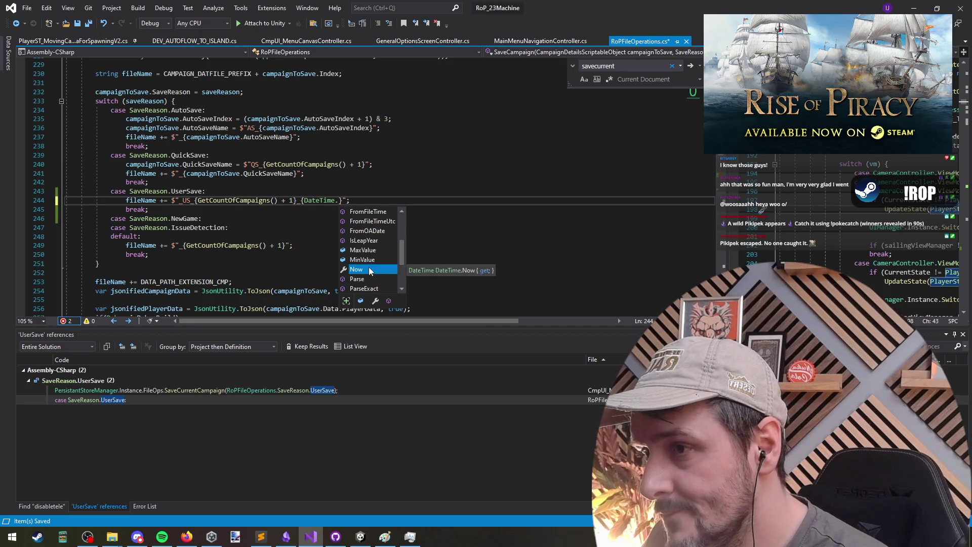
{"action": "double_click", "coordinate": [368, 266]}
Type '.to' after DateTime.Now and browse the To* conversion suggestions.
{"action": "type", "text": ".tou"}
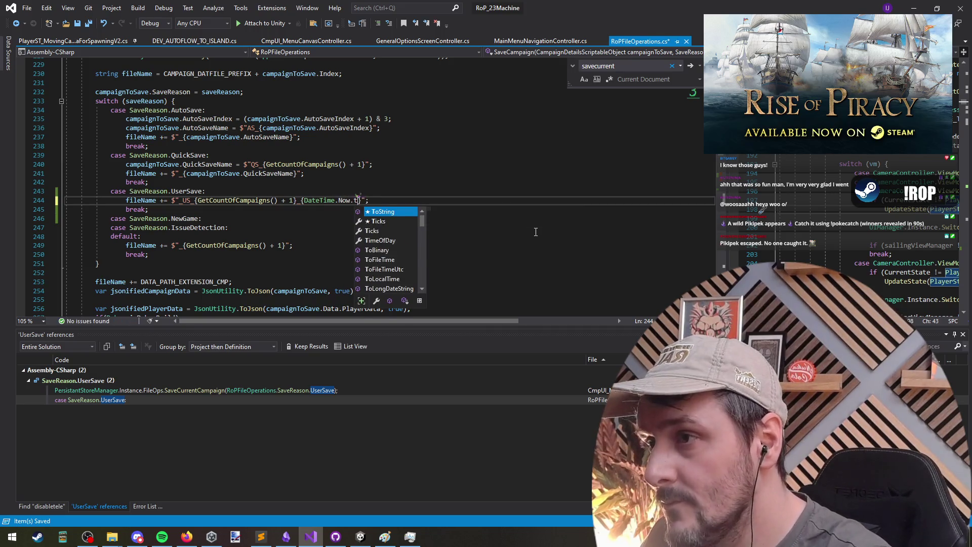
{"action": "key", "text": "Down"}
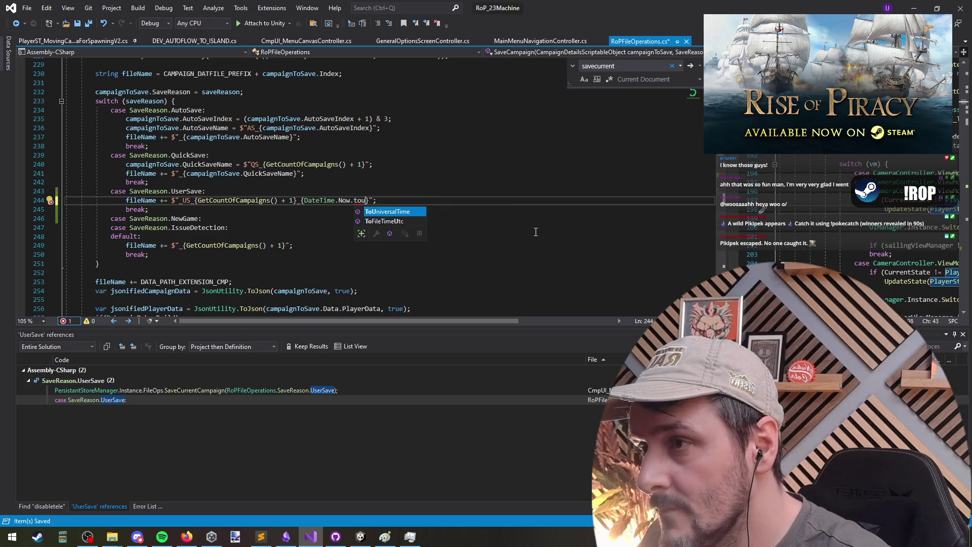
{"action": "key", "text": "BackSpace"}
{"action": "key", "text": "Down"}
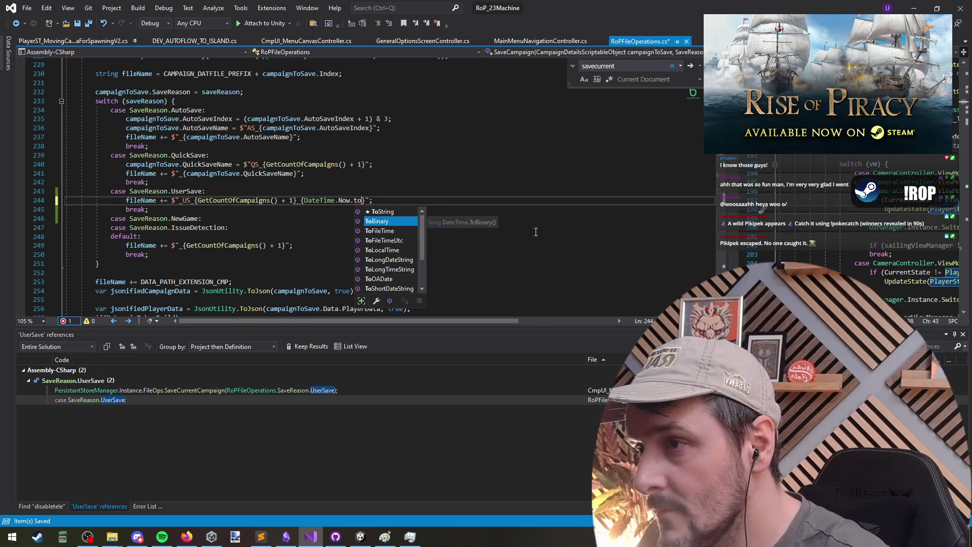
{"action": "key", "text": "Down"}
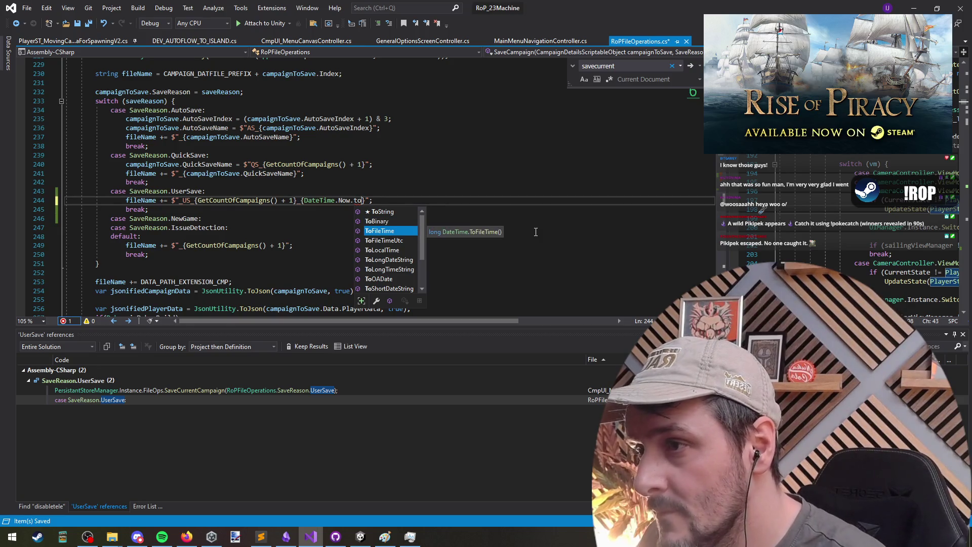
{"action": "left_click", "coordinate": [400, 278]}
{"action": "scroll", "coordinate": [399, 250], "scroll_direction": "down", "scroll_amount": 2}
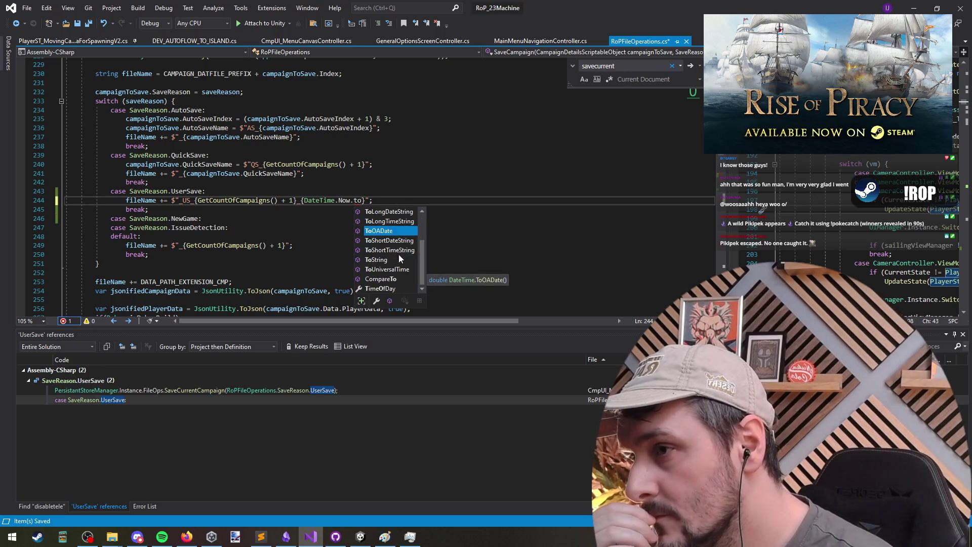
{"action": "scroll", "coordinate": [399, 255], "scroll_direction": "up", "scroll_amount": 2}
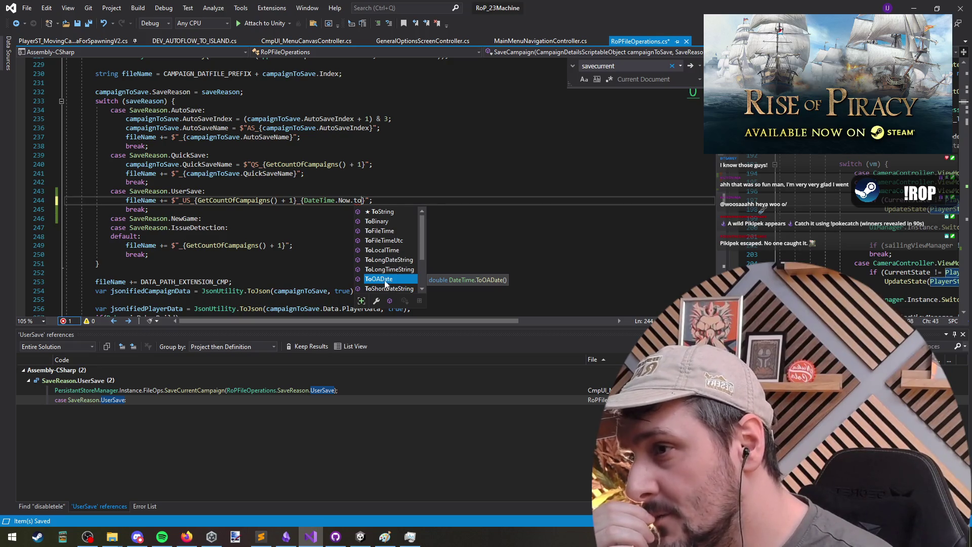
{"action": "left_click", "coordinate": [390, 233]}
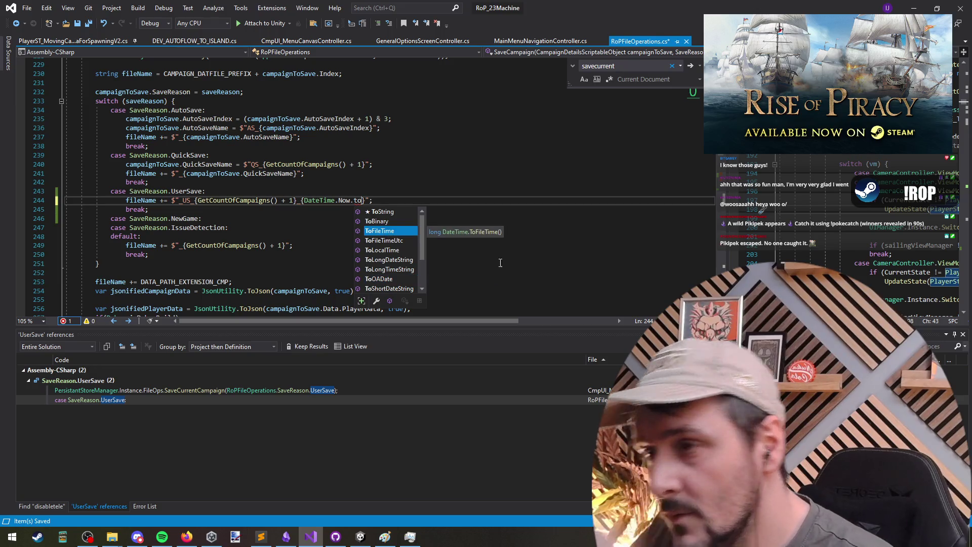
{"action": "key", "text": "Escape"}
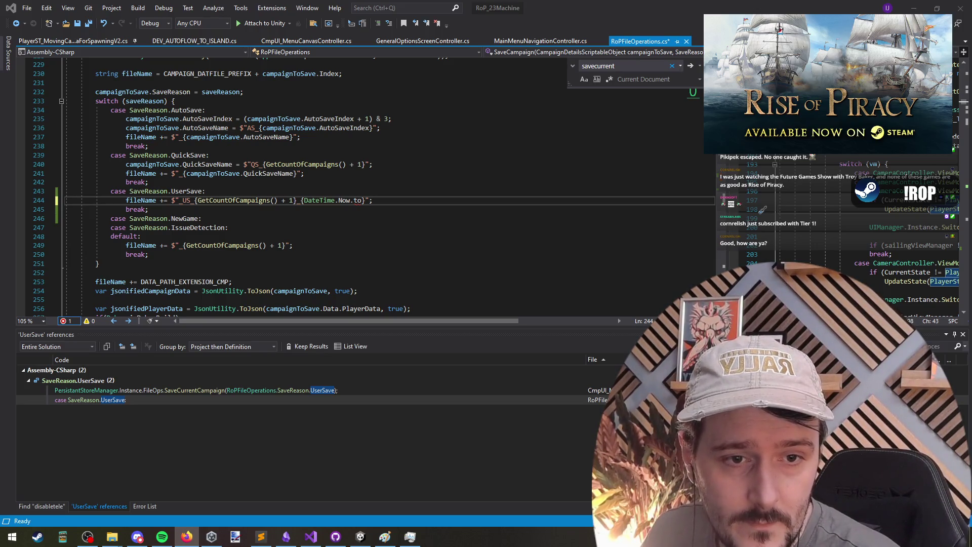
{"action": "left_click", "coordinate": [347, 201]}
{"action": "key", "text": "ctrl+space"}
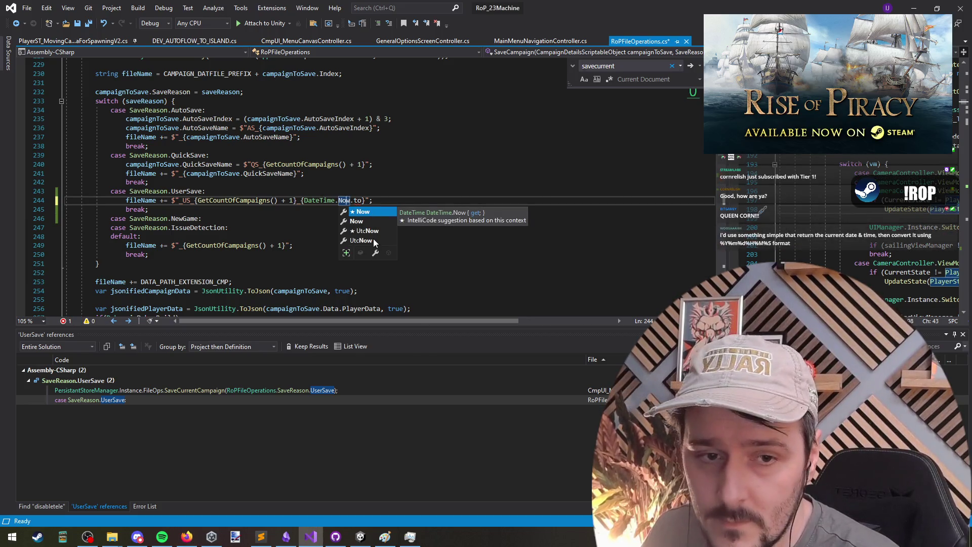
Change the suffix to DateTimeOffset.UtcNow.ToUnixTimeSeconds() and save the script.
{"action": "double_click", "coordinate": [374, 241]}
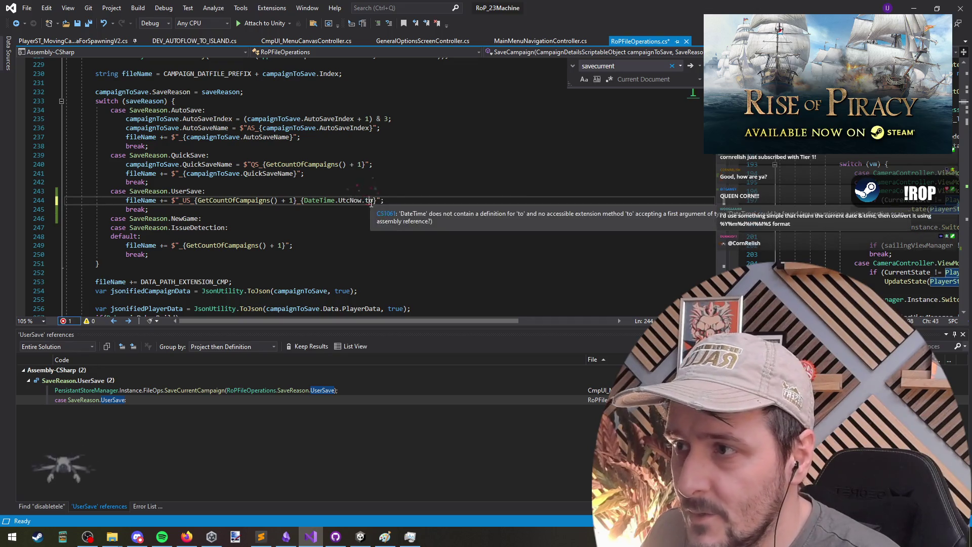
{"action": "key", "text": "ctrl+space"}
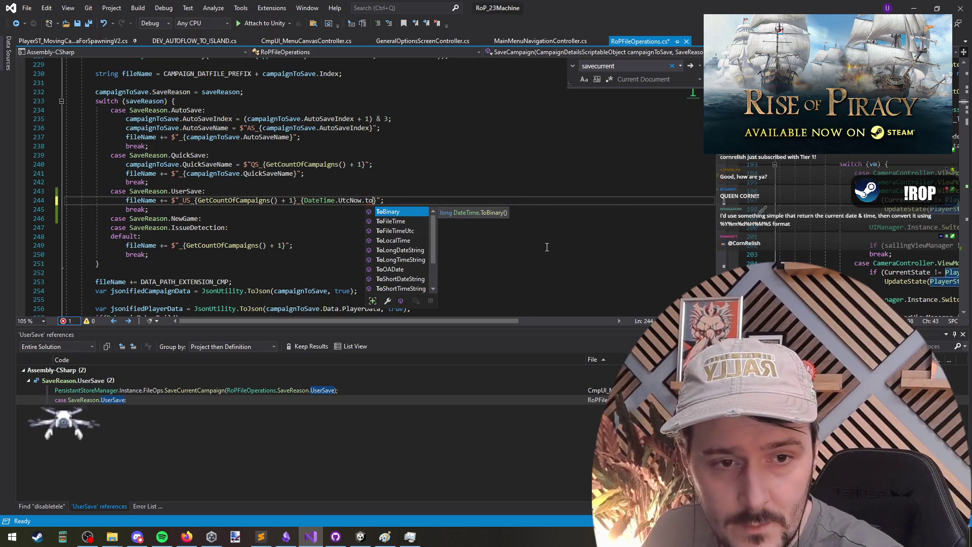
{"action": "key", "text": "ctrl+space"}
{"action": "type", "text": "UnixTimeSeconds("}
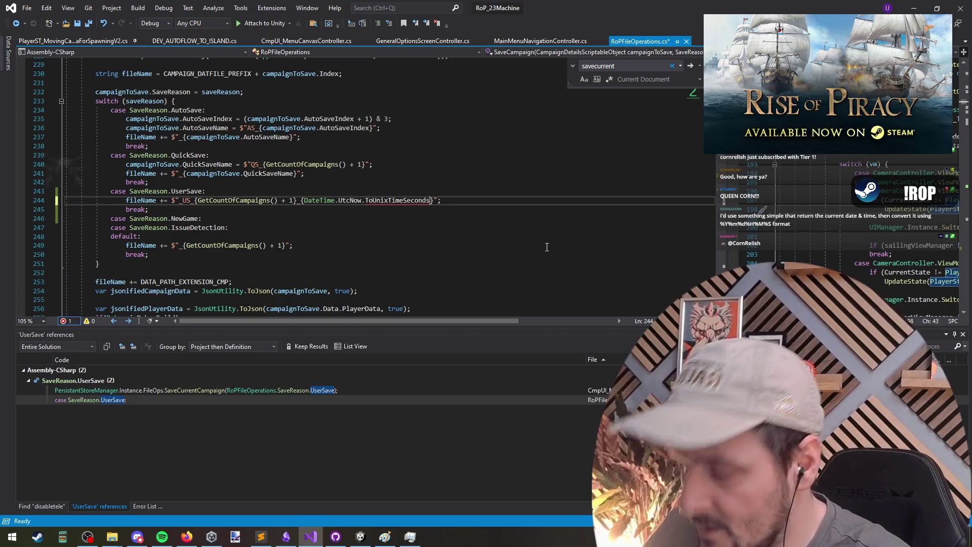
{"action": "key", "text": "ctrl+space"}
{"action": "type", "text": ")"}
{"action": "key", "text": "ctrl+space"}
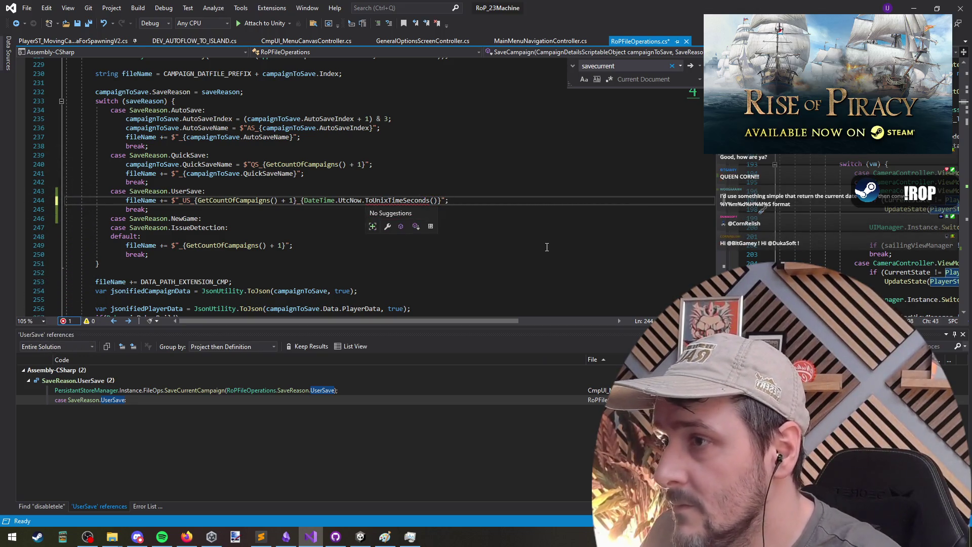
{"action": "key", "text": "ctrl+shift+Right"}
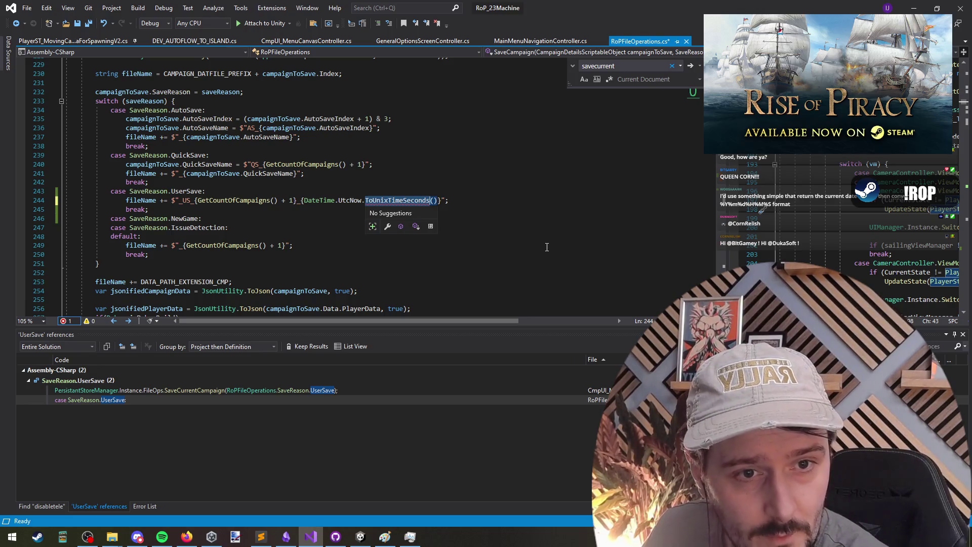
{"action": "key", "text": "Escape"}
{"action": "key", "text": "Left"}
{"action": "key", "text": "ctrl+Left"}
{"action": "key", "text": "ctrl+Left"}
{"action": "key", "text": "ctrl+Left"}
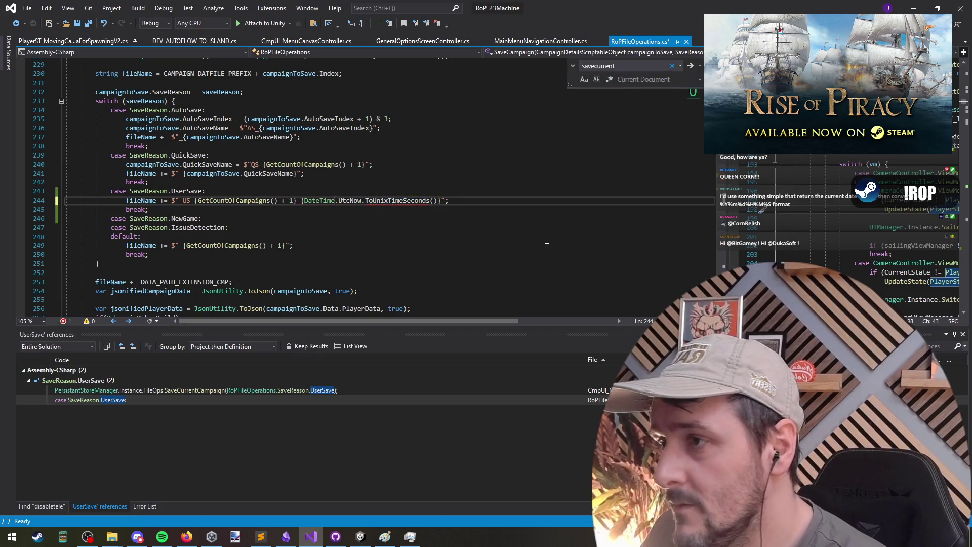
{"action": "type", "text": "Offset"}
{"action": "key", "text": "ctrl+Right"}
{"action": "key", "text": "ctrl+Right"}
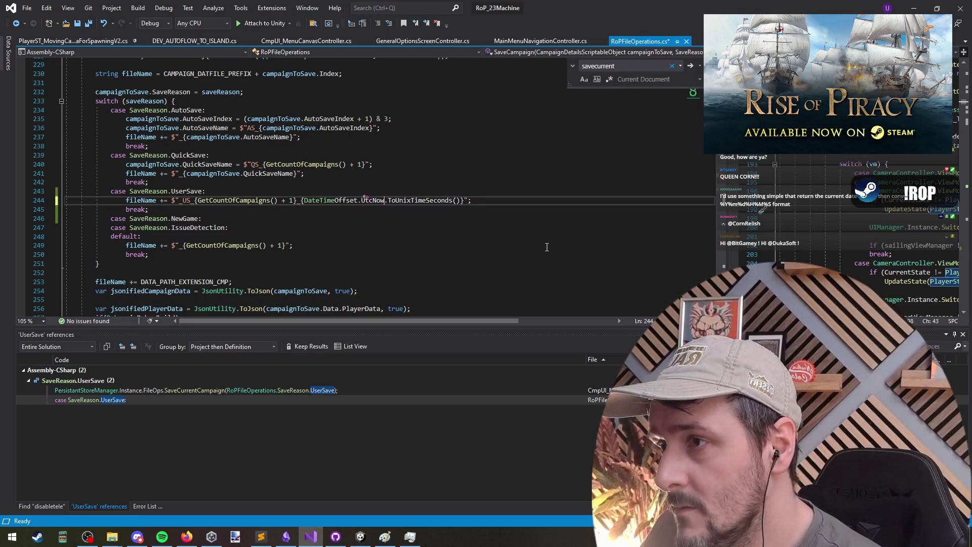
{"action": "key", "text": "Down"}
{"action": "key", "text": "ctrl+s"}
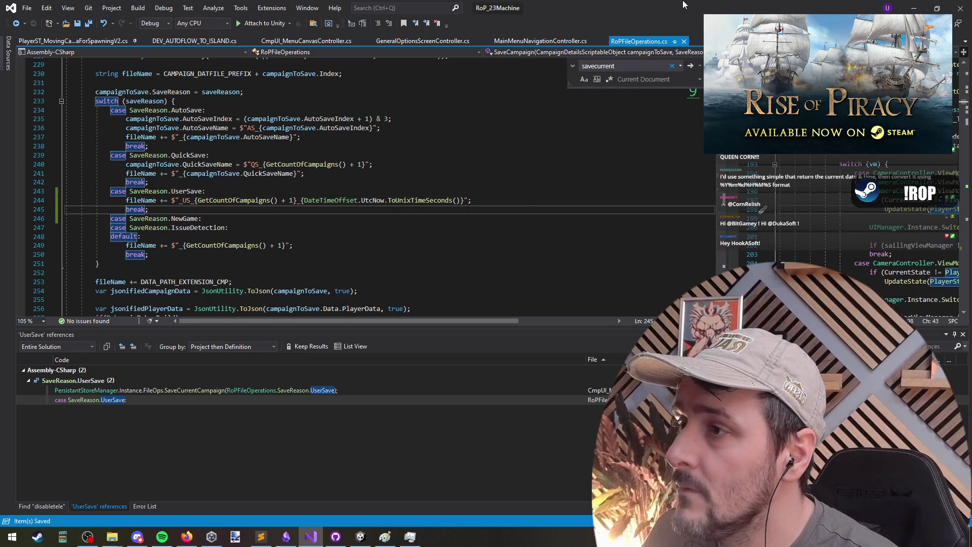
Delete the campaign count and stray brace so the name reads _US_{timestamp}, then save.
{"action": "key", "text": "alt+Tab"}
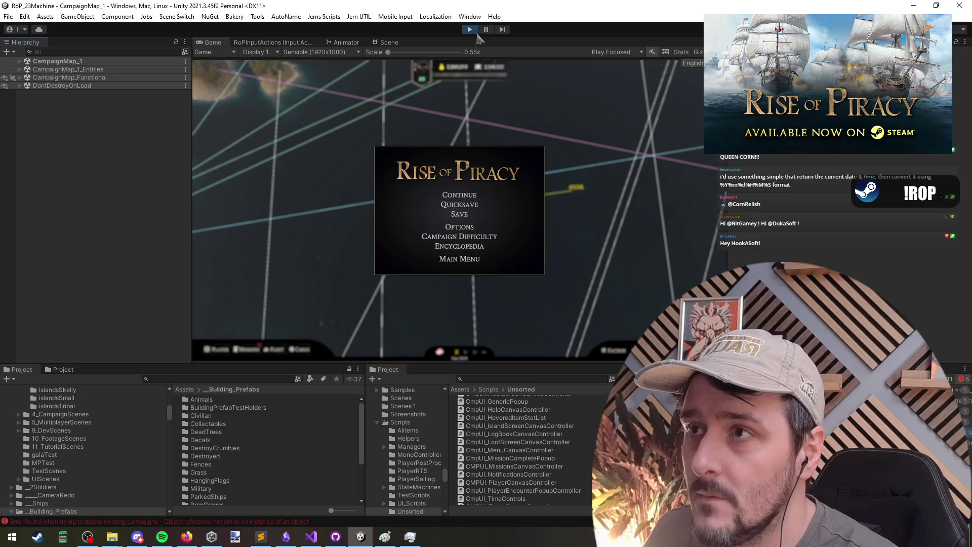
{"action": "left_click", "coordinate": [311, 537]}
{"action": "left_click", "coordinate": [216, 197]}
{"action": "key", "text": "ctrl+shift+Right"}
{"action": "key", "text": "ctrl+shift+Right"}
{"action": "key", "text": "ctrl+shift+Right"}
{"action": "key", "text": "Delete"}
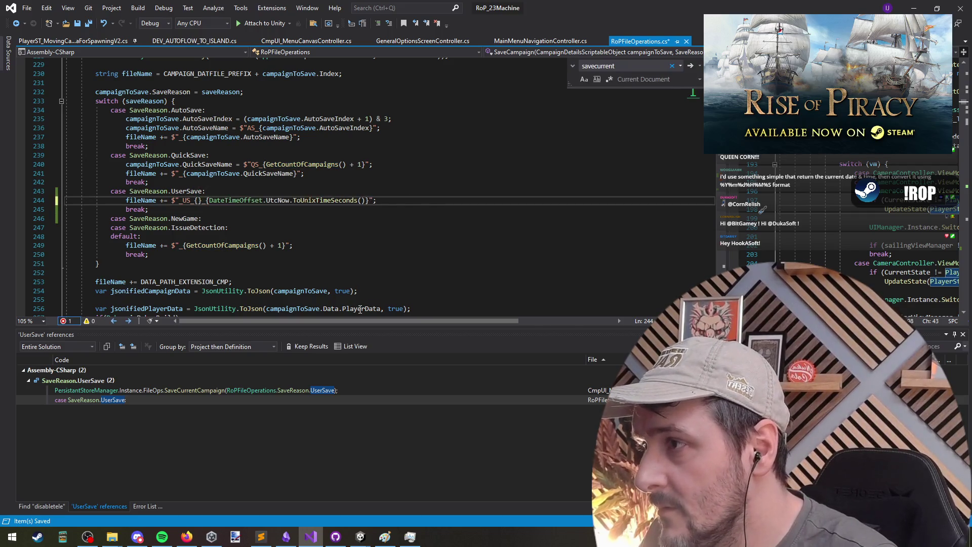
{"action": "key", "text": "Delete"}
{"action": "key", "text": "Delete"}
{"action": "key", "text": "Delete"}
{"action": "key", "text": "BackSpace"}
{"action": "key", "text": "Down"}
{"action": "key", "text": "ctrl+s"}
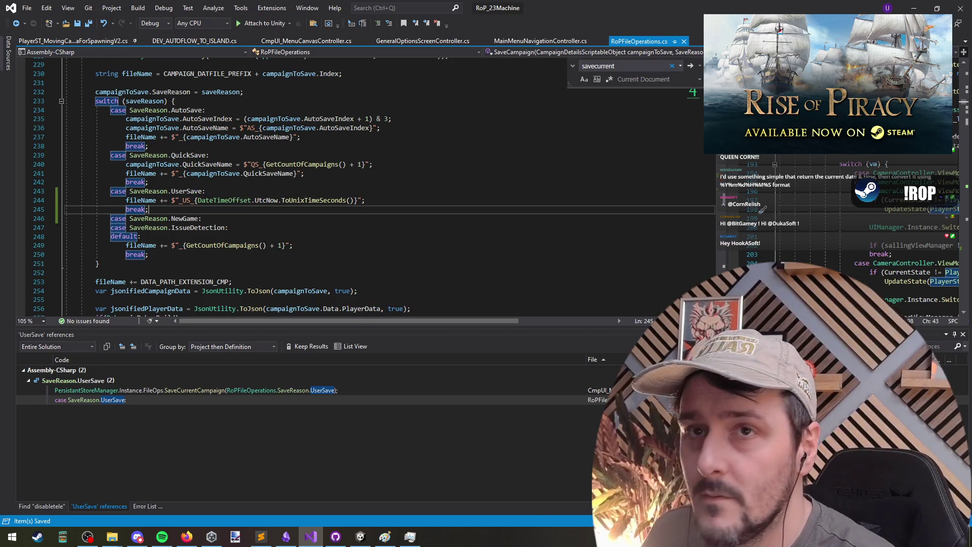
{"action": "key", "text": "alt+Tab"}
Start Play mode, continue the campaign, and save over the existing Pirate Story save.
{"action": "left_click", "coordinate": [470, 28]}
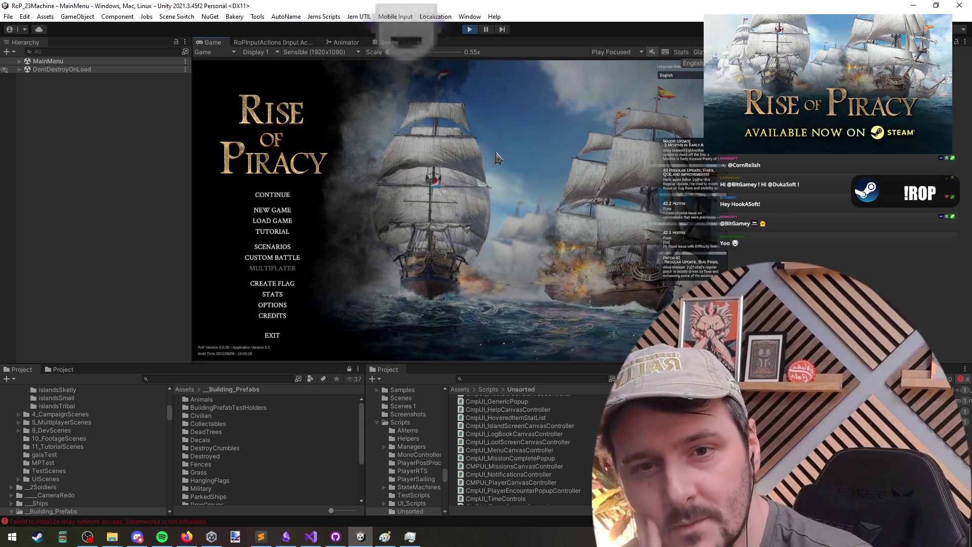
{"action": "left_click", "coordinate": [261, 195]}
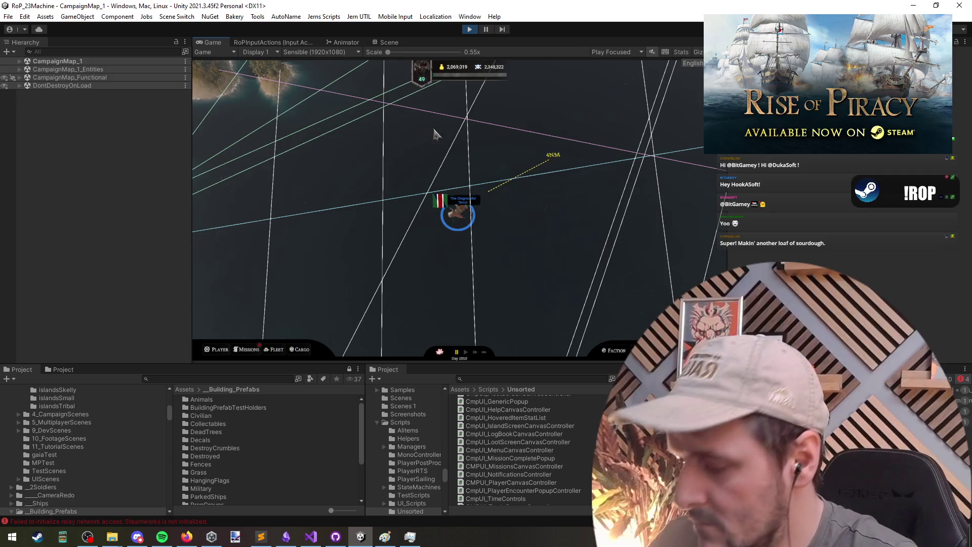
{"action": "key", "text": "Escape"}
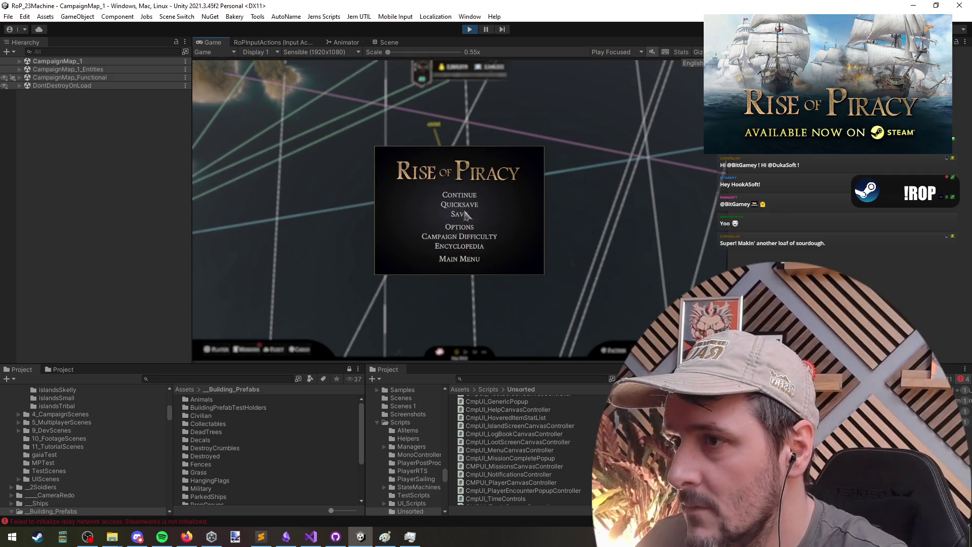
{"action": "left_click", "coordinate": [462, 215]}
{"action": "left_click", "coordinate": [484, 234]}
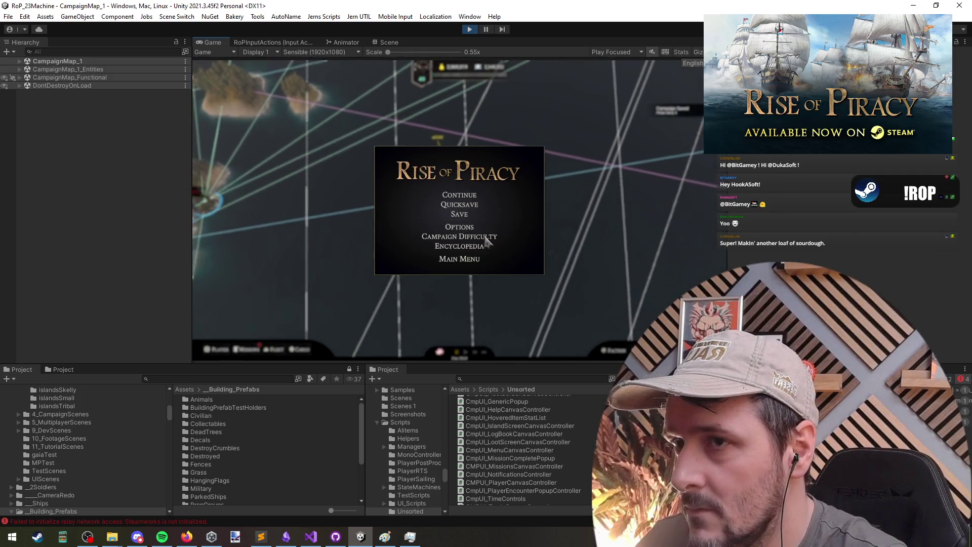
{"action": "key", "text": "alt+Tab"}
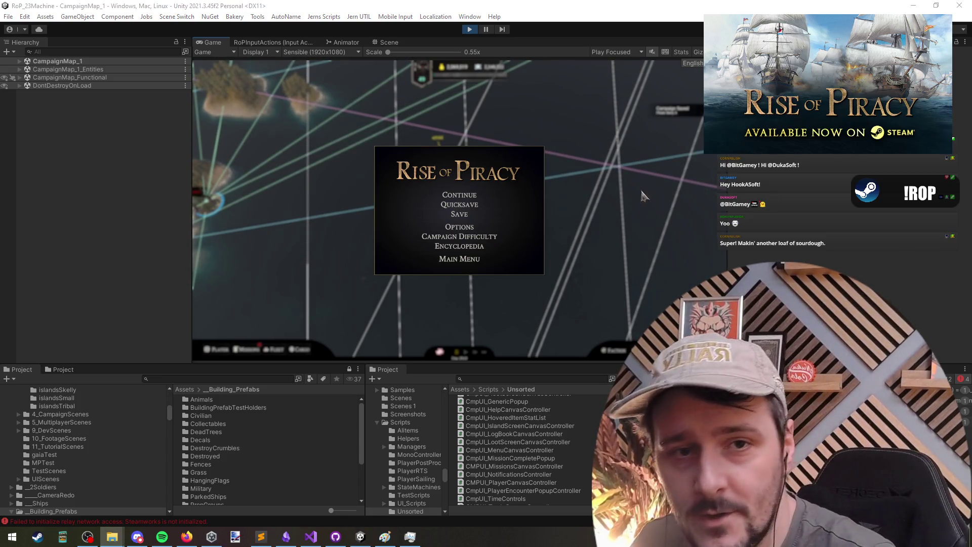
{"action": "left_click", "coordinate": [466, 215]}
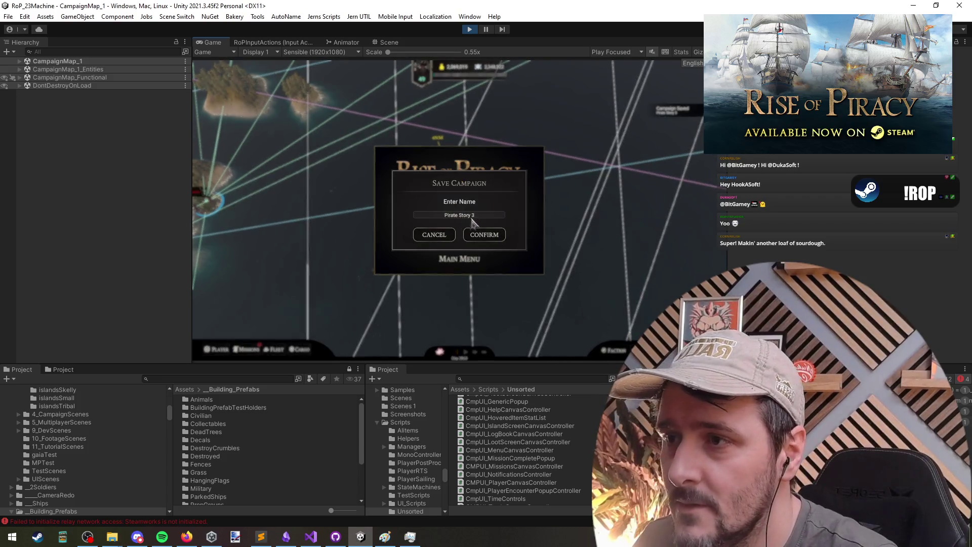
{"action": "left_click", "coordinate": [494, 236]}
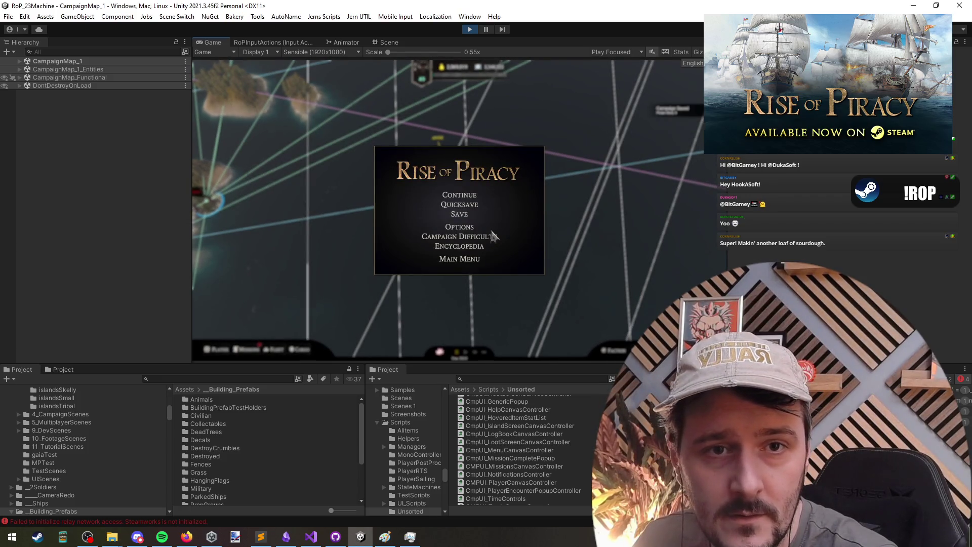
Save again, renaming the campaign to 'Pirate Story 3' and accepting the overwrite.
{"action": "left_click", "coordinate": [462, 215]}
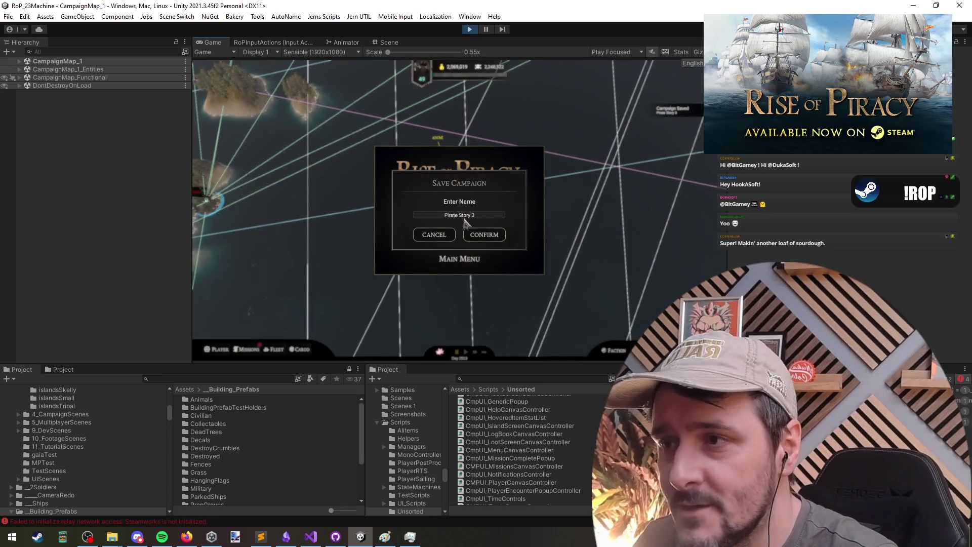
{"action": "left_click", "coordinate": [487, 235]}
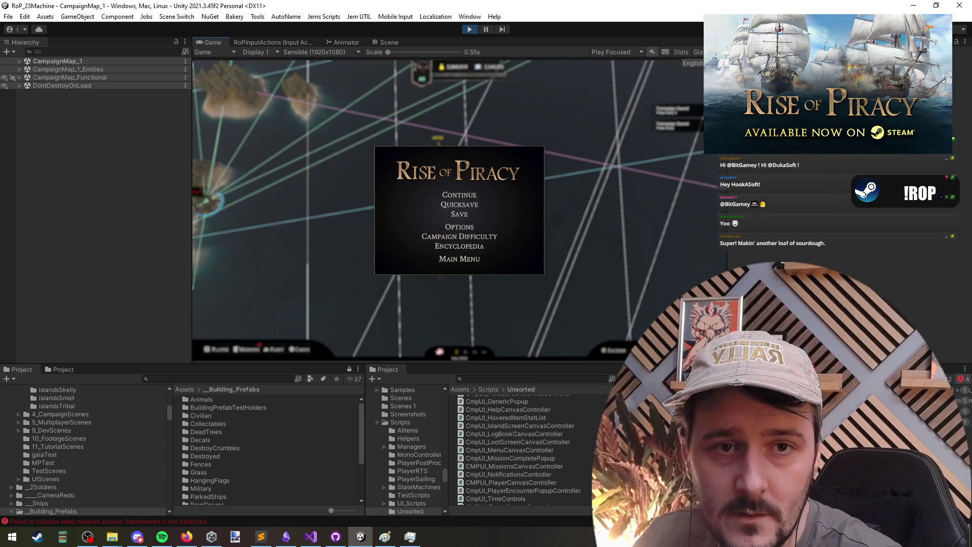
{"action": "left_click", "coordinate": [471, 213]}
{"action": "left_click", "coordinate": [490, 234]}
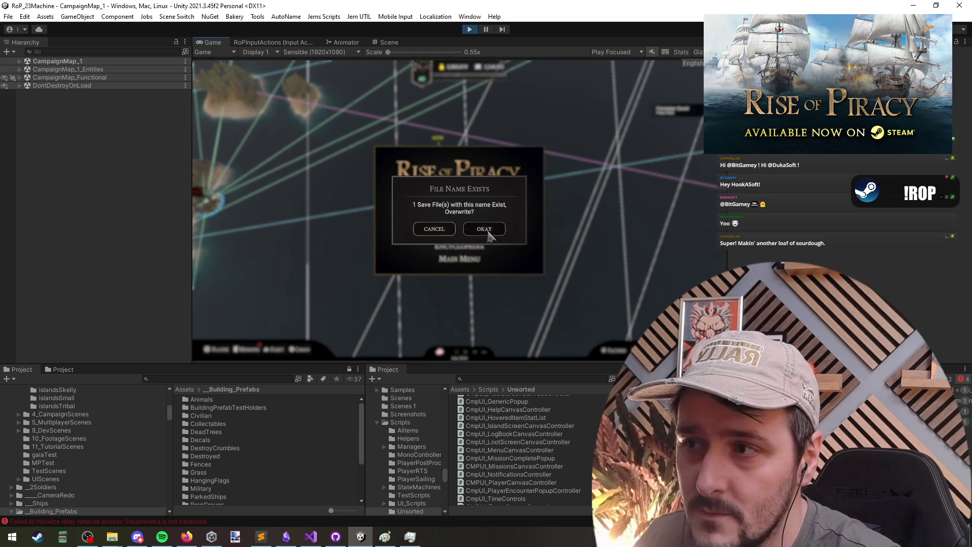
{"action": "left_click", "coordinate": [486, 232]}
{"action": "left_click", "coordinate": [466, 216]}
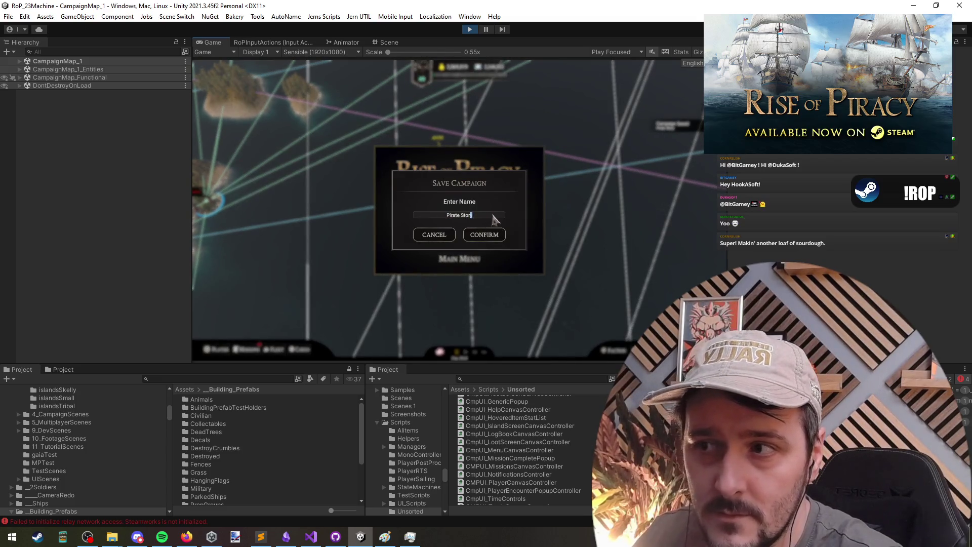
{"action": "type", "text": "y 3"}
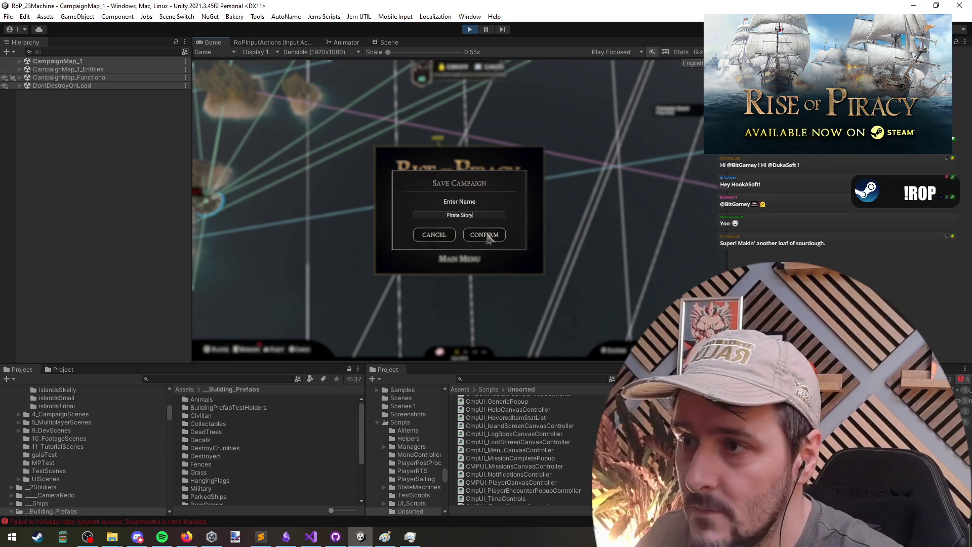
{"action": "left_click", "coordinate": [491, 238]}
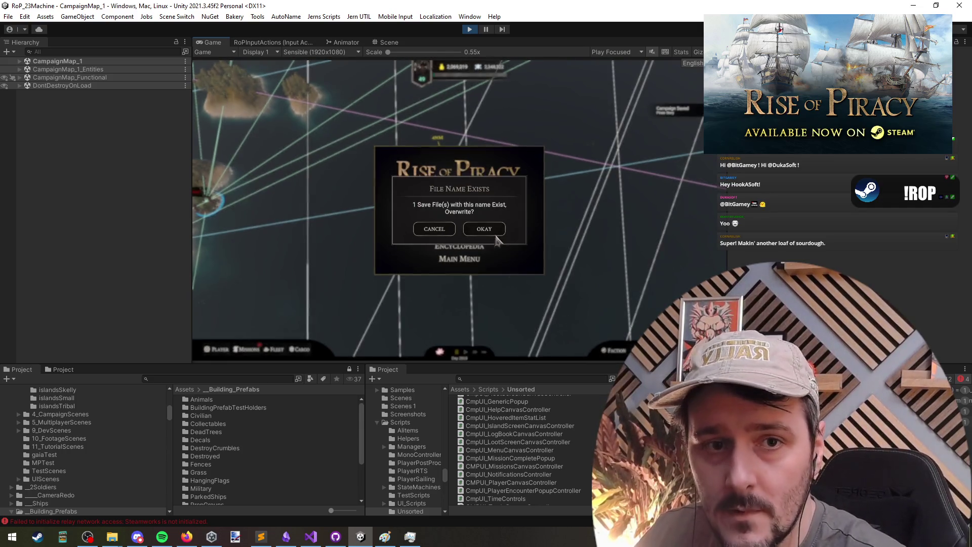
{"action": "left_click", "coordinate": [486, 231]}
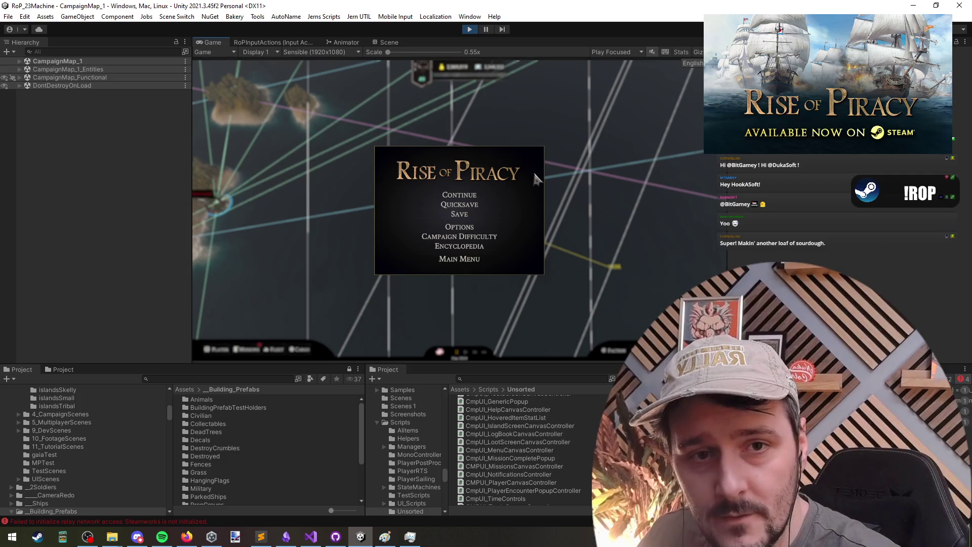
Quicksave the campaign, resume play, and check the save files outside the game.
{"action": "left_click", "coordinate": [465, 204]}
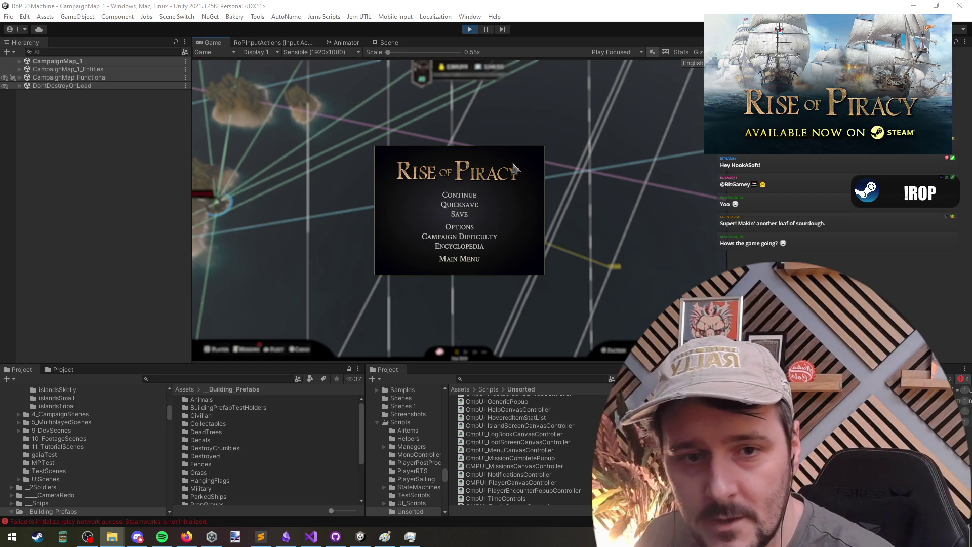
{"action": "left_click", "coordinate": [515, 168]}
{"action": "key", "text": "Escape"}
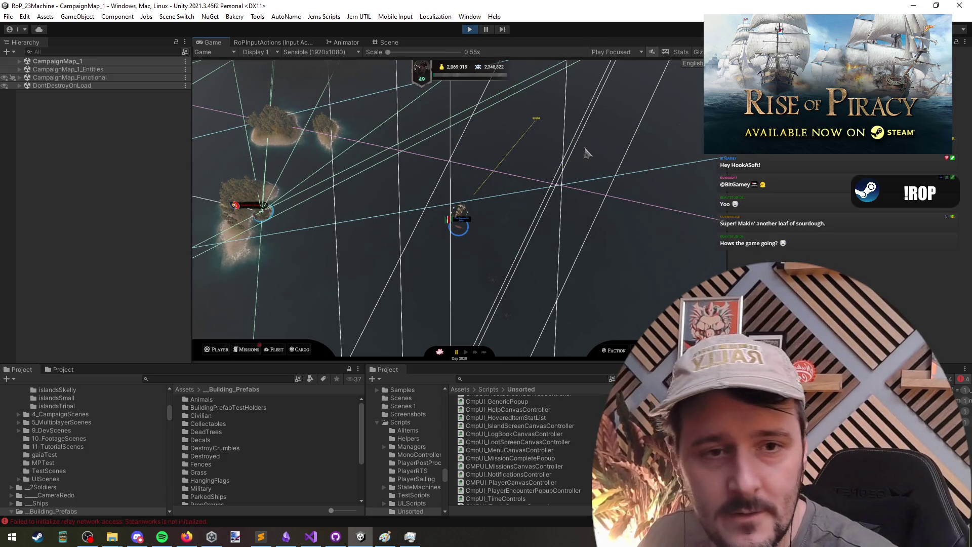
{"action": "key", "text": "alt+Tab"}
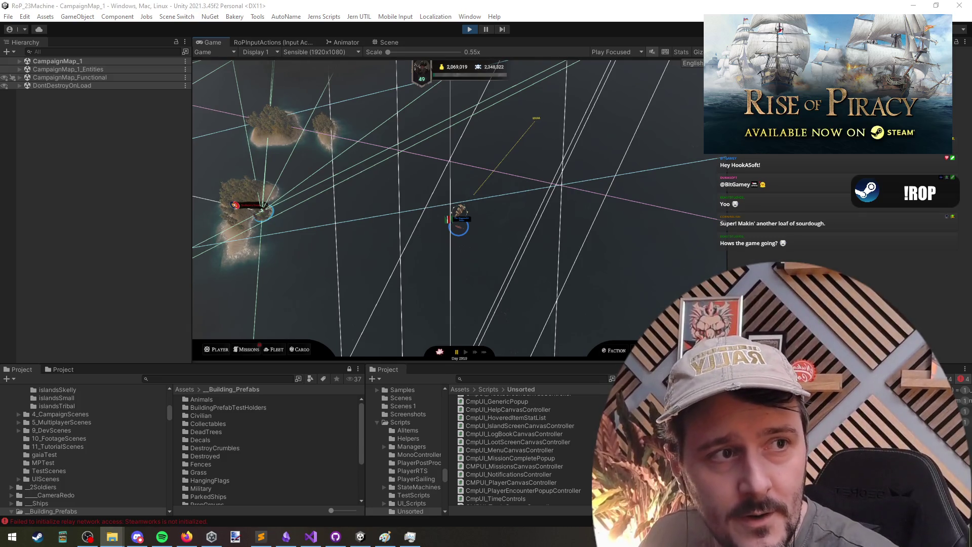
{"action": "key", "text": "alt+Tab"}
{"action": "key", "text": "alt+Tab"}
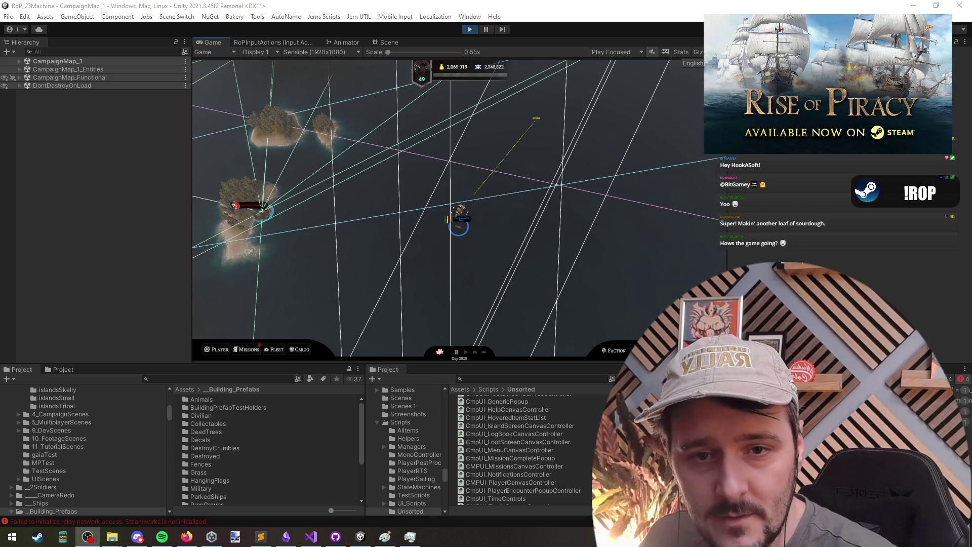
{"action": "key", "text": "alt+Tab"}
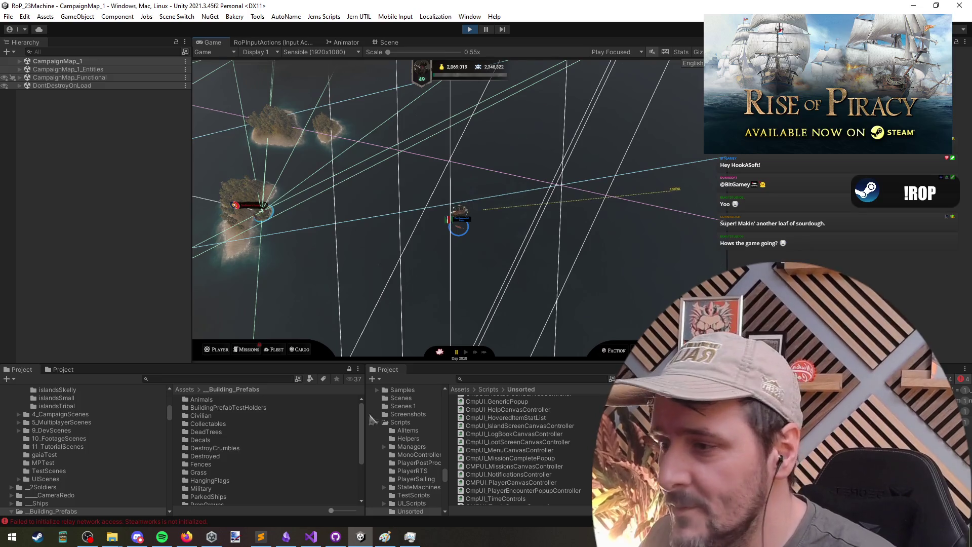
{"action": "left_click", "coordinate": [330, 541]}
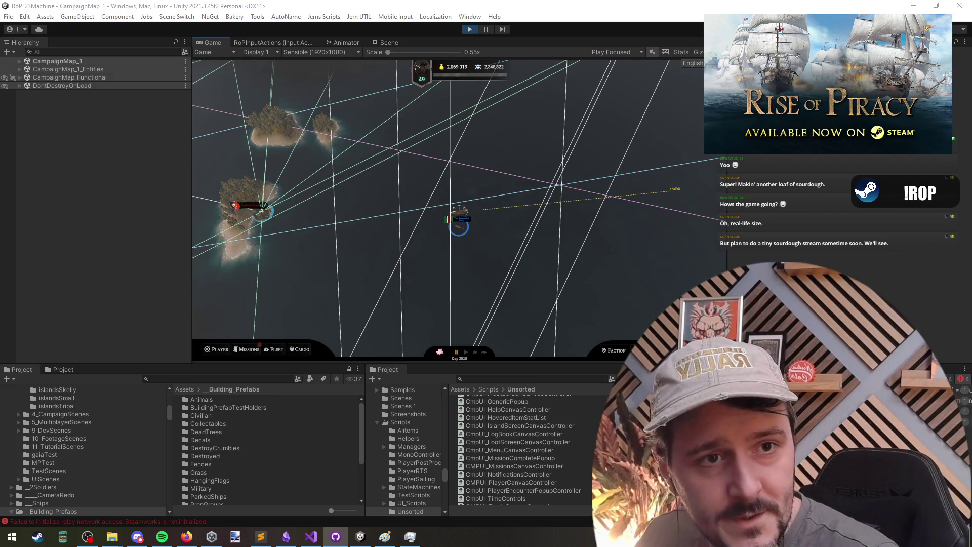
Set the ship's course toward a point north-east on the campaign map, then pause.
{"action": "left_click", "coordinate": [456, 297]}
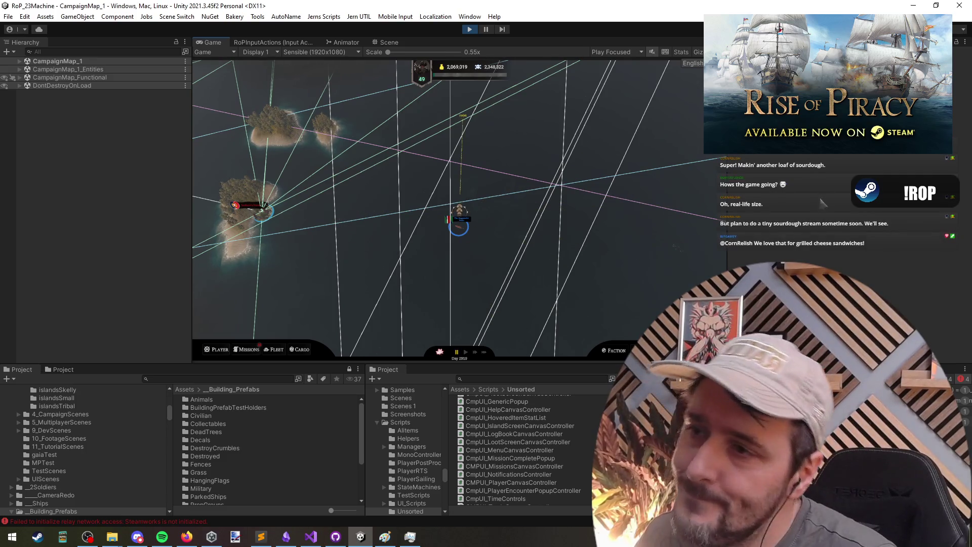
{"action": "left_click", "coordinate": [595, 122]}
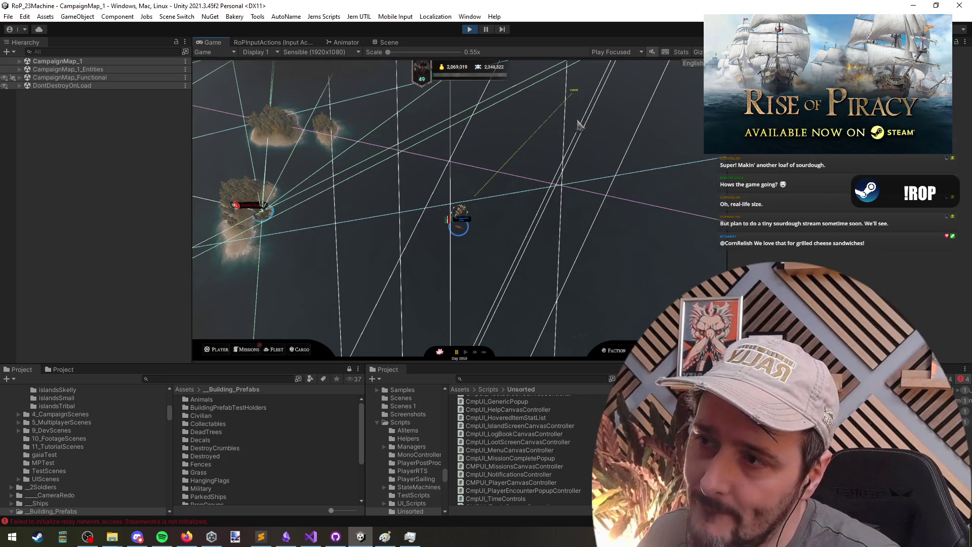
{"action": "left_click", "coordinate": [514, 118]}
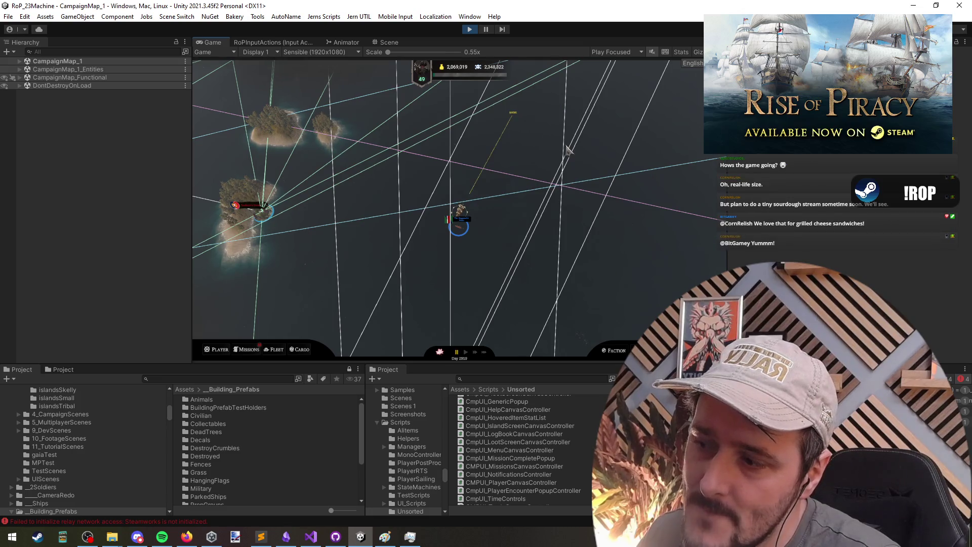
{"action": "left_click", "coordinate": [336, 537]}
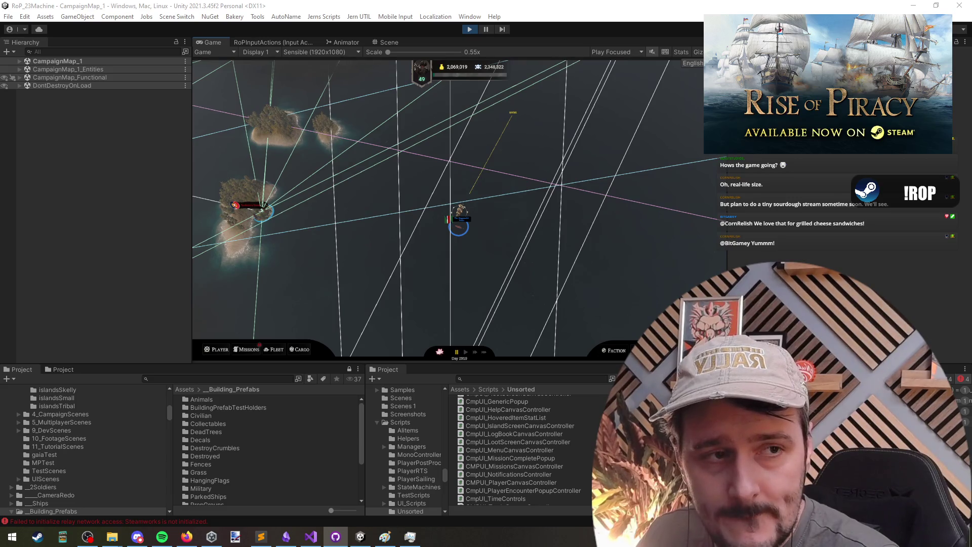
{"action": "left_click", "coordinate": [465, 265]}
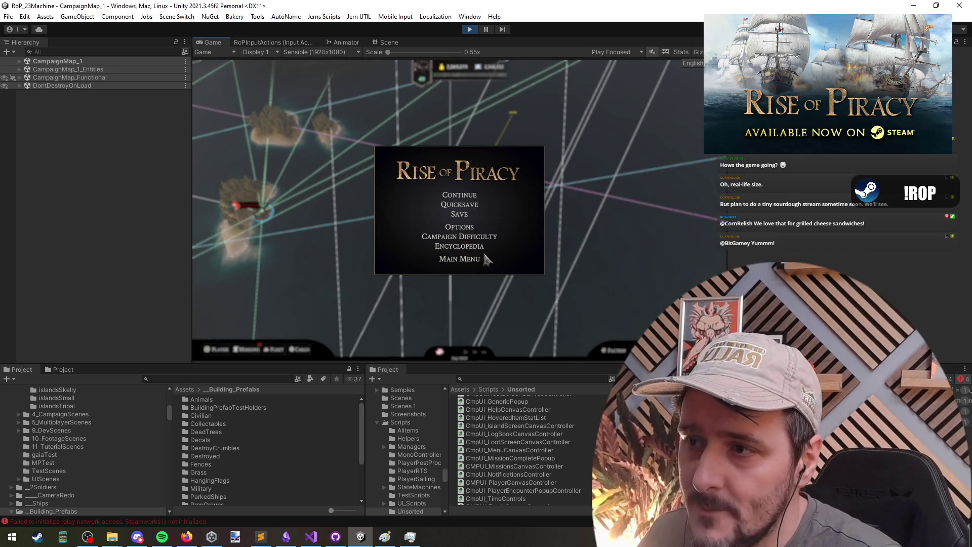
Quit to the main menu and page through the Load Game save list.
{"action": "left_click", "coordinate": [464, 265]}
{"action": "left_click", "coordinate": [487, 231]}
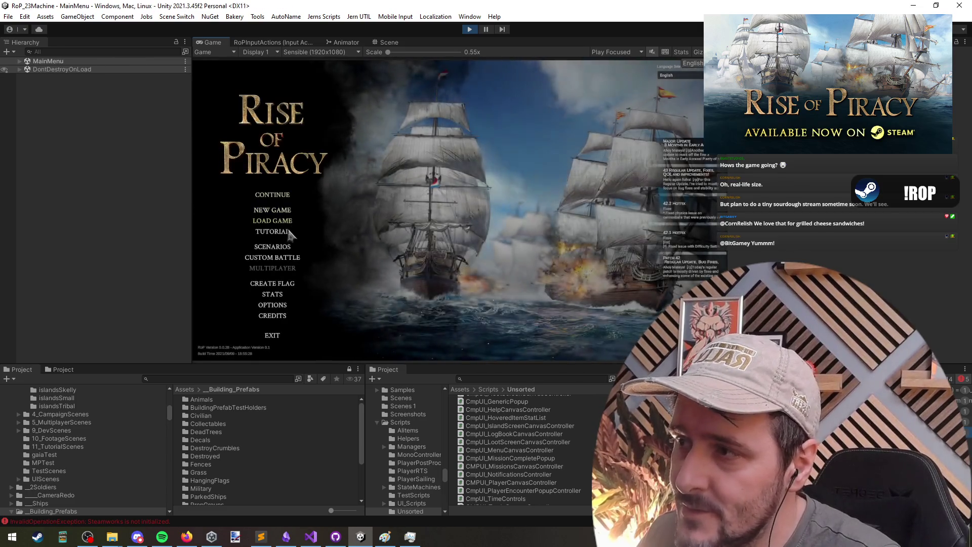
{"action": "left_click", "coordinate": [280, 222]}
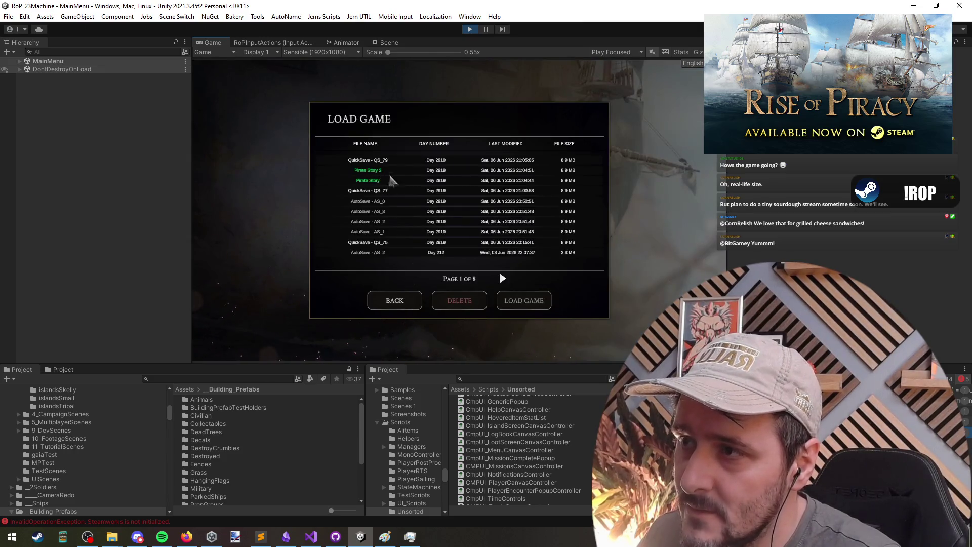
{"action": "left_click", "coordinate": [503, 278]}
{"action": "left_click", "coordinate": [503, 278]}
{"action": "left_click", "coordinate": [416, 280]}
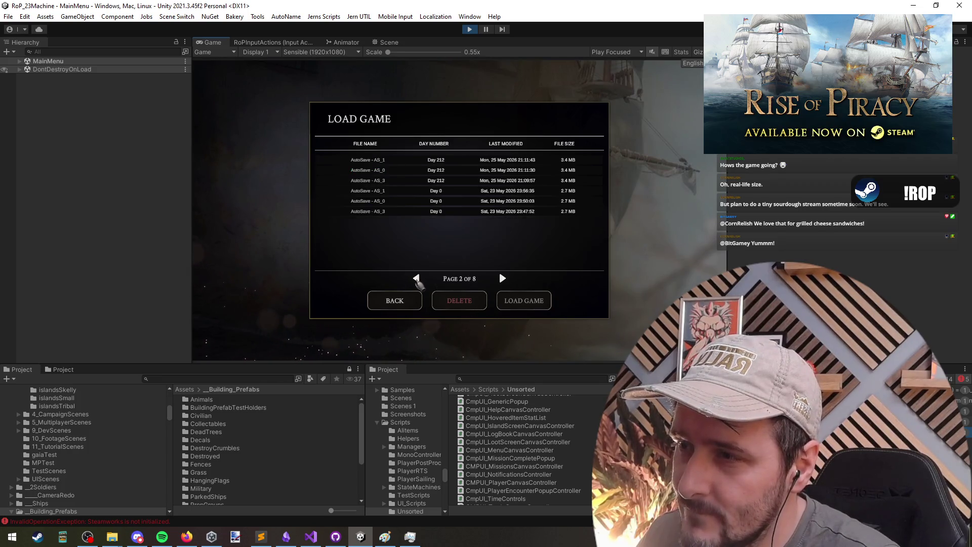
{"action": "left_click", "coordinate": [416, 278]}
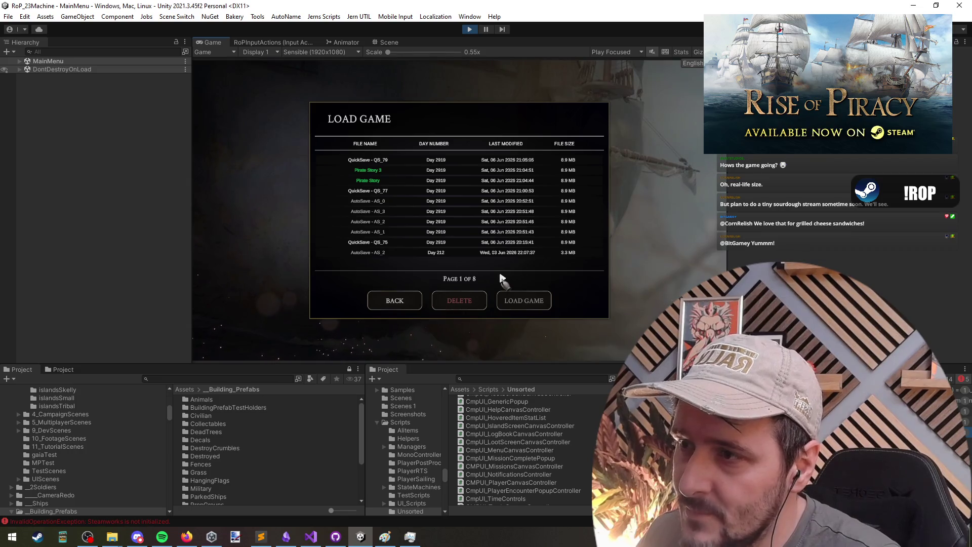
{"action": "left_click", "coordinate": [502, 279]}
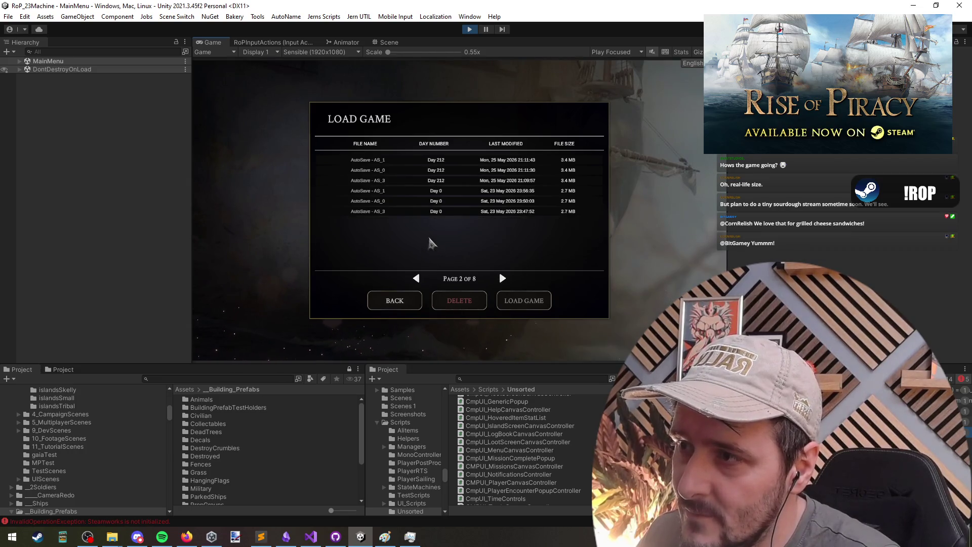
{"action": "left_click", "coordinate": [502, 278]}
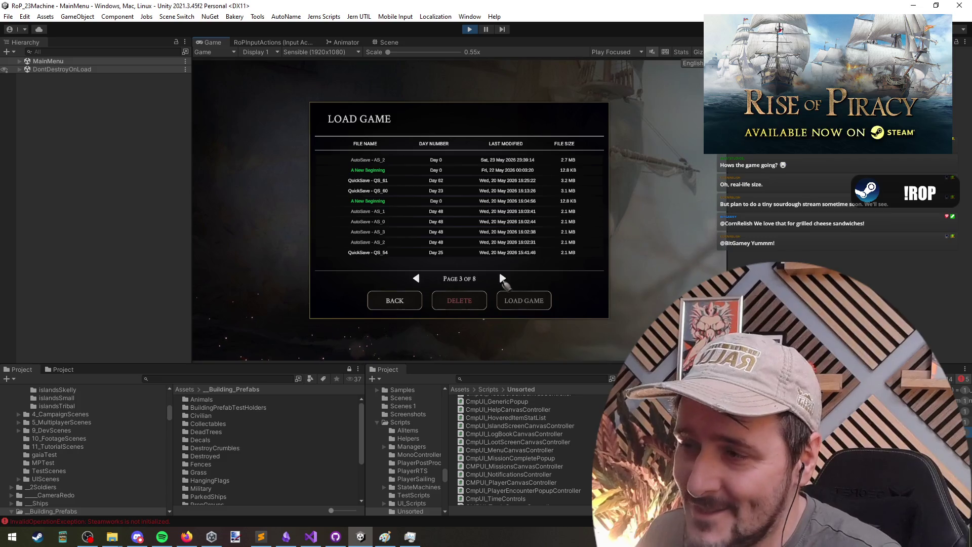
{"action": "left_click", "coordinate": [502, 278]}
Page ahead to page 7 and back to page 5, then leave the list and enter the campaign.
{"action": "left_click", "coordinate": [416, 279]}
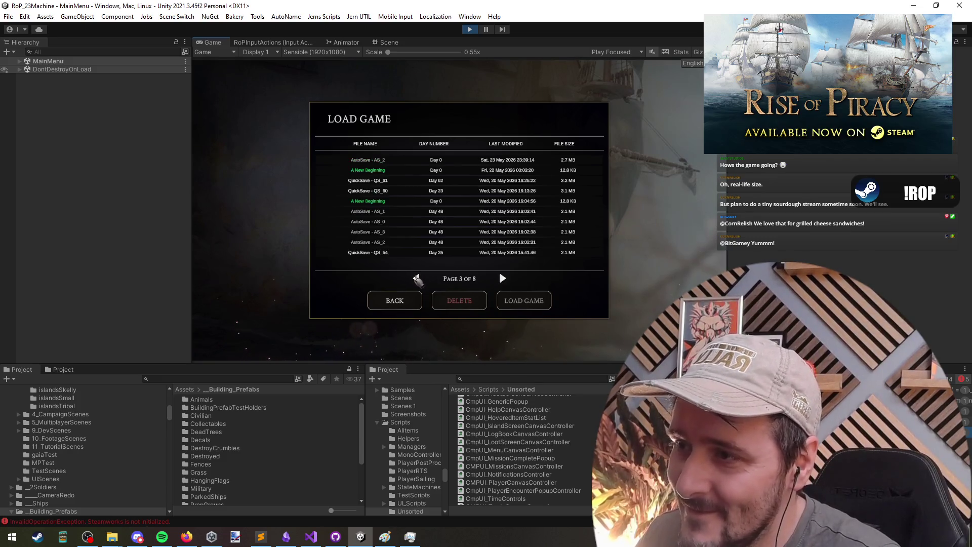
{"action": "left_click", "coordinate": [503, 278]}
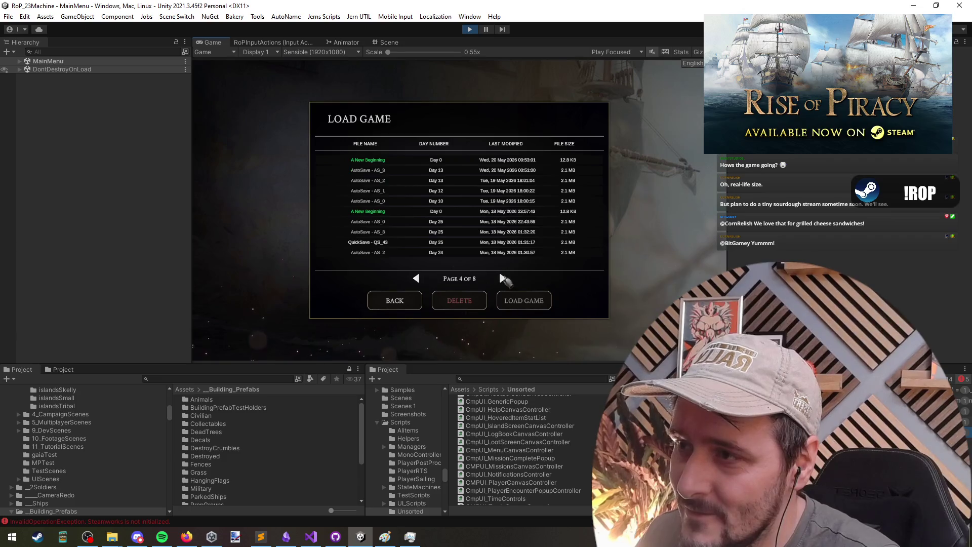
{"action": "left_click", "coordinate": [503, 278]}
{"action": "left_click", "coordinate": [503, 278]}
{"action": "left_click", "coordinate": [502, 278]}
{"action": "left_click", "coordinate": [380, 253]}
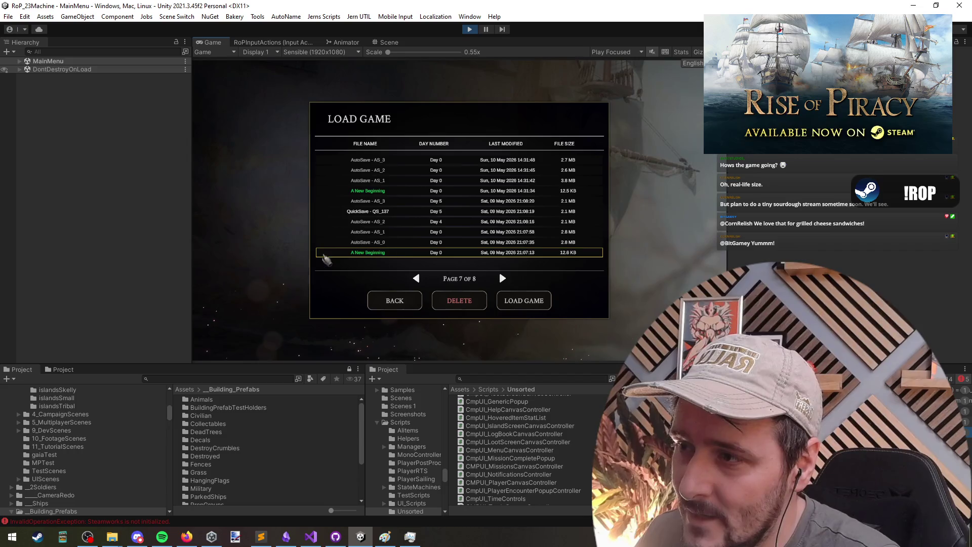
{"action": "left_click", "coordinate": [417, 279]}
{"action": "left_click", "coordinate": [417, 278]}
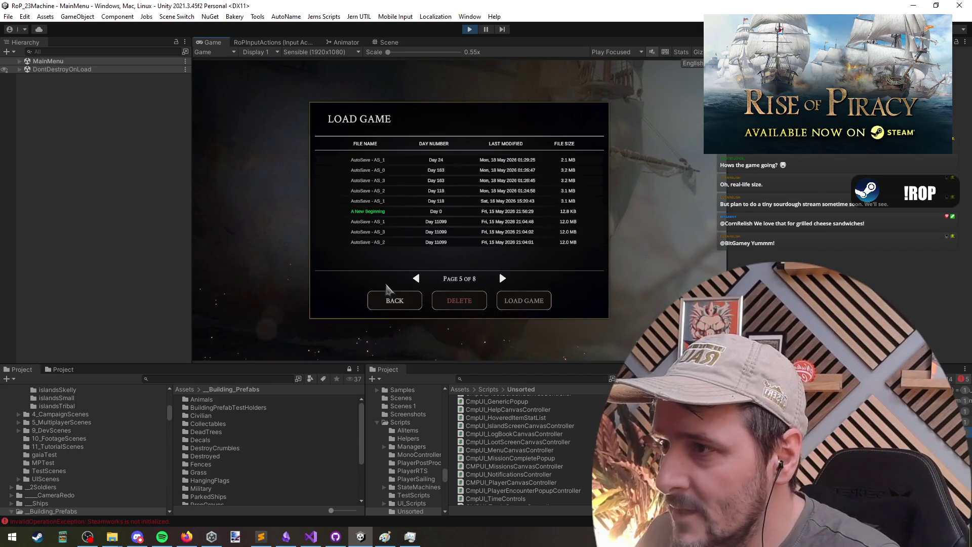
{"action": "left_click", "coordinate": [391, 298]}
{"action": "left_click", "coordinate": [255, 147]}
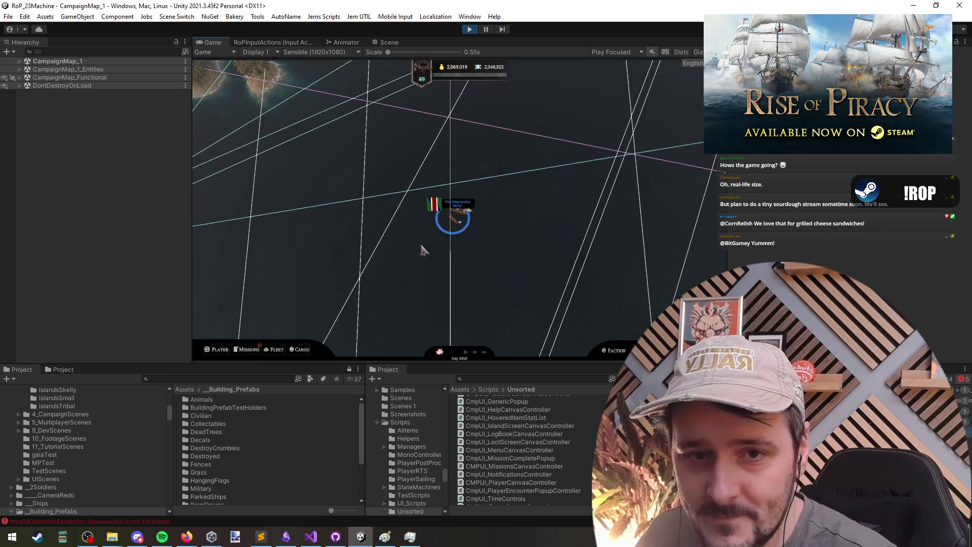
Save the current campaign as 'A New Beginning', then confirm leaving to the main menu.
{"action": "key", "text": "Escape"}
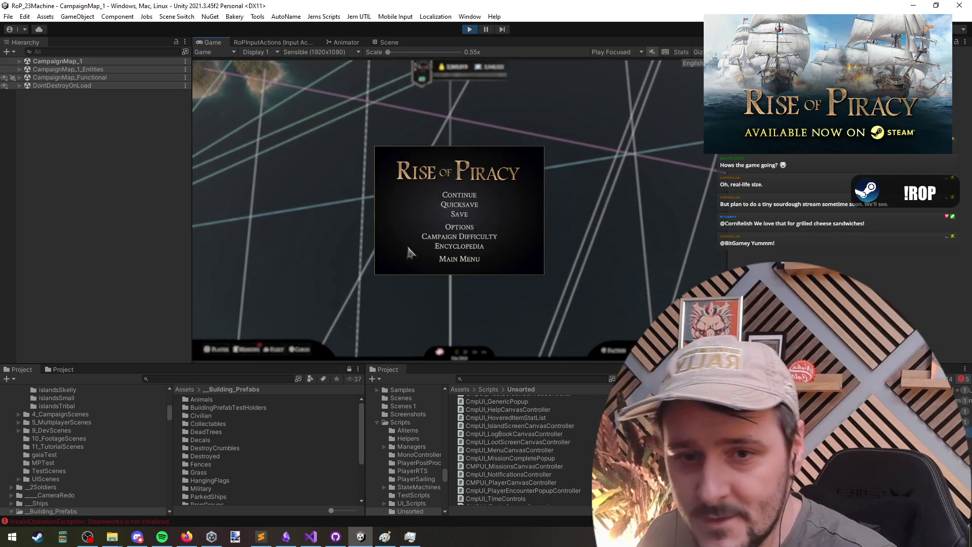
{"action": "left_click", "coordinate": [461, 215]}
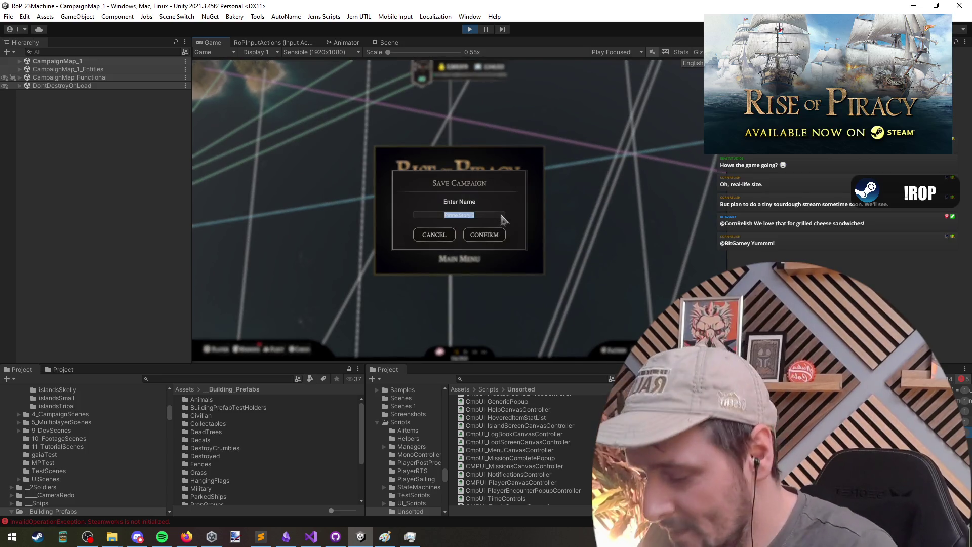
{"action": "type", "text": "A"}
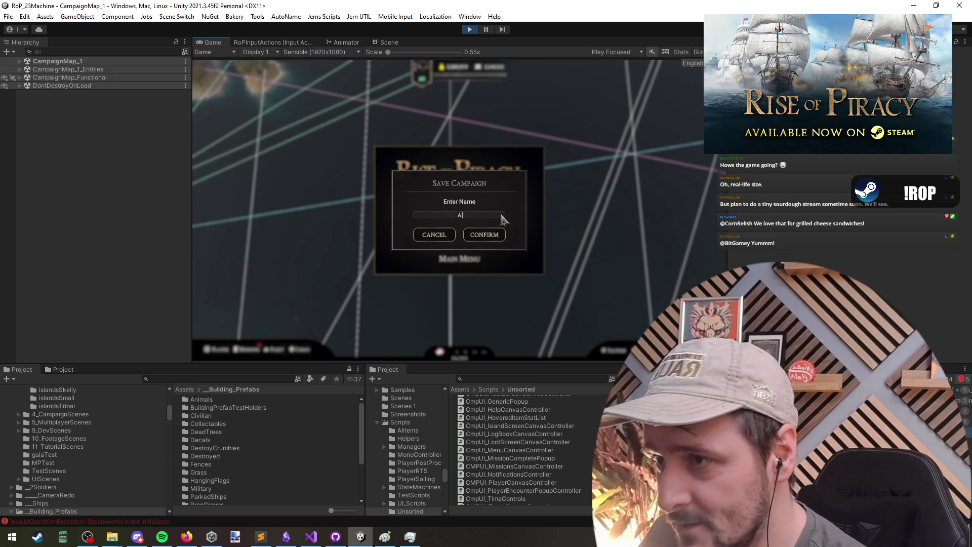
{"action": "type", "text": " New Beginning"}
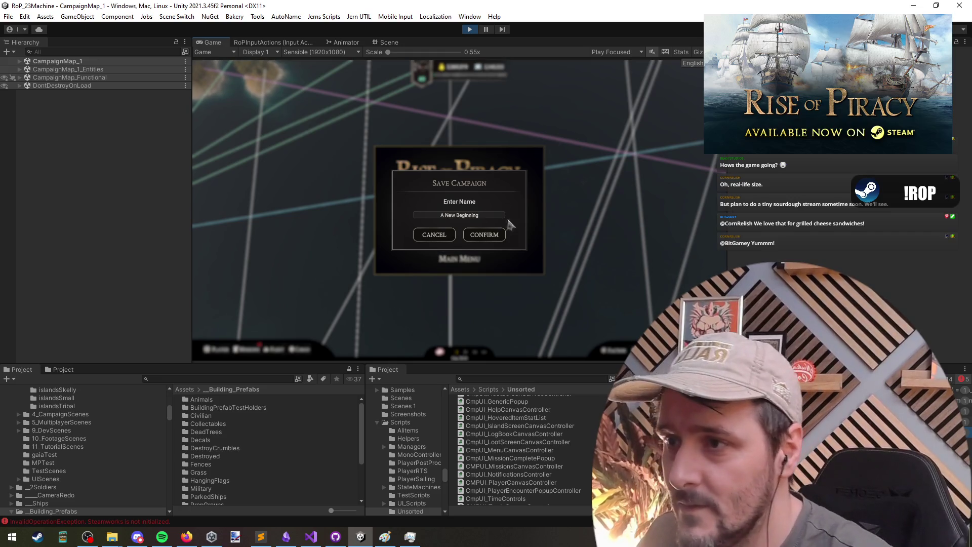
{"action": "left_click", "coordinate": [485, 238]}
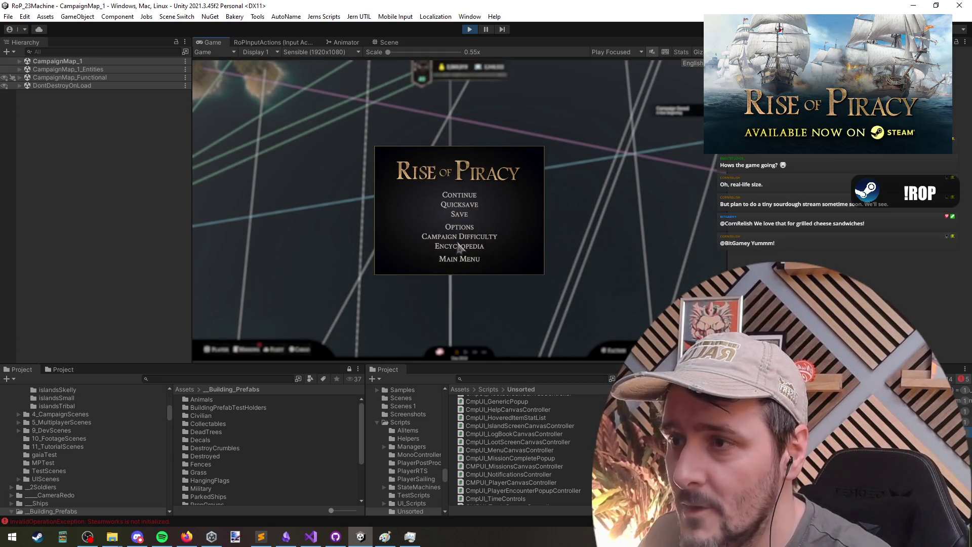
{"action": "left_click", "coordinate": [461, 259]}
{"action": "left_click", "coordinate": [499, 229]}
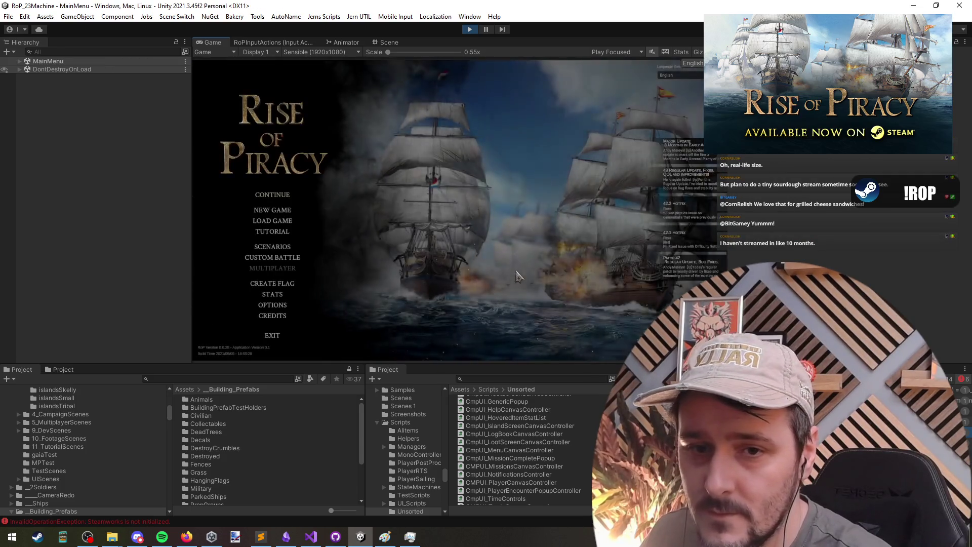
{"action": "left_click", "coordinate": [276, 225]}
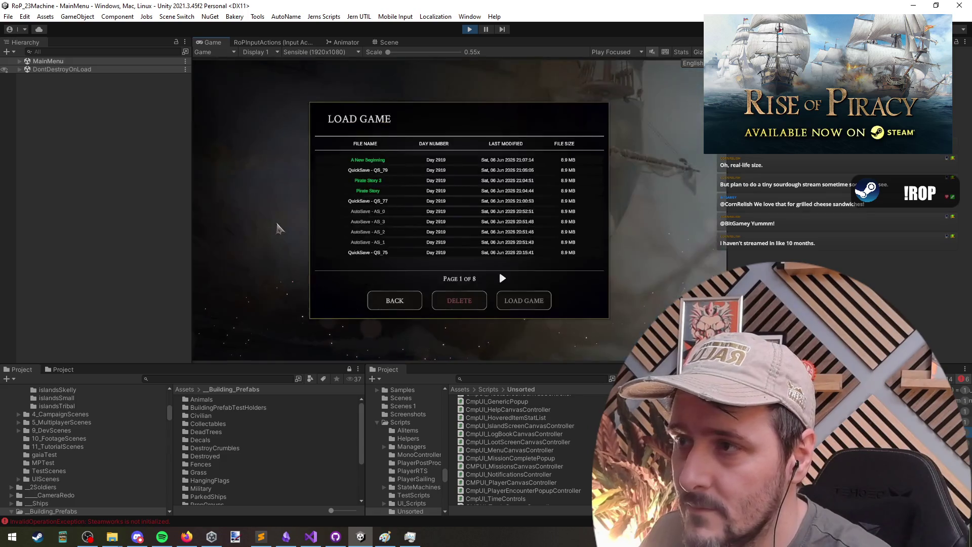
{"action": "left_click", "coordinate": [380, 162]}
{"action": "left_click", "coordinate": [503, 279]}
{"action": "left_click", "coordinate": [502, 278]}
{"action": "left_click", "coordinate": [417, 279]}
{"action": "left_click", "coordinate": [416, 278]}
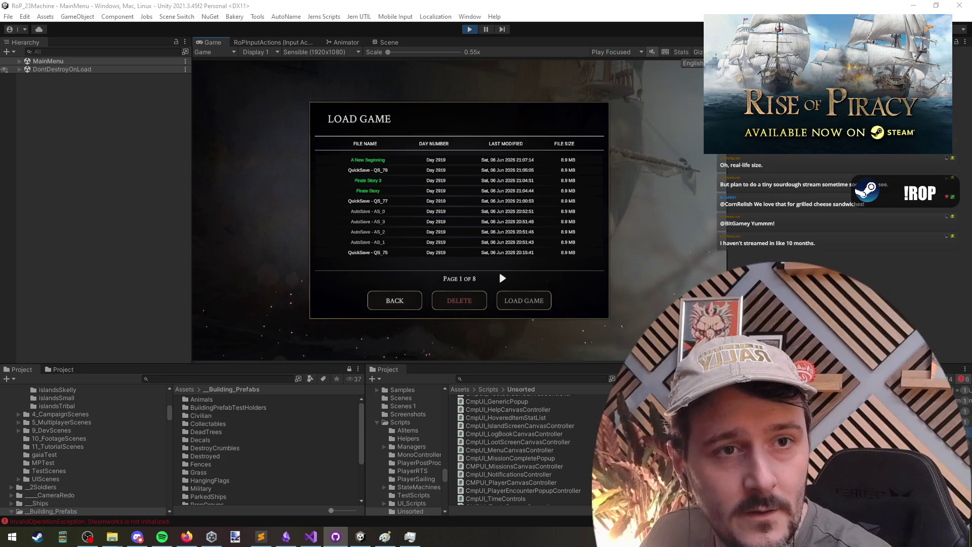
{"action": "left_click", "coordinate": [369, 160]}
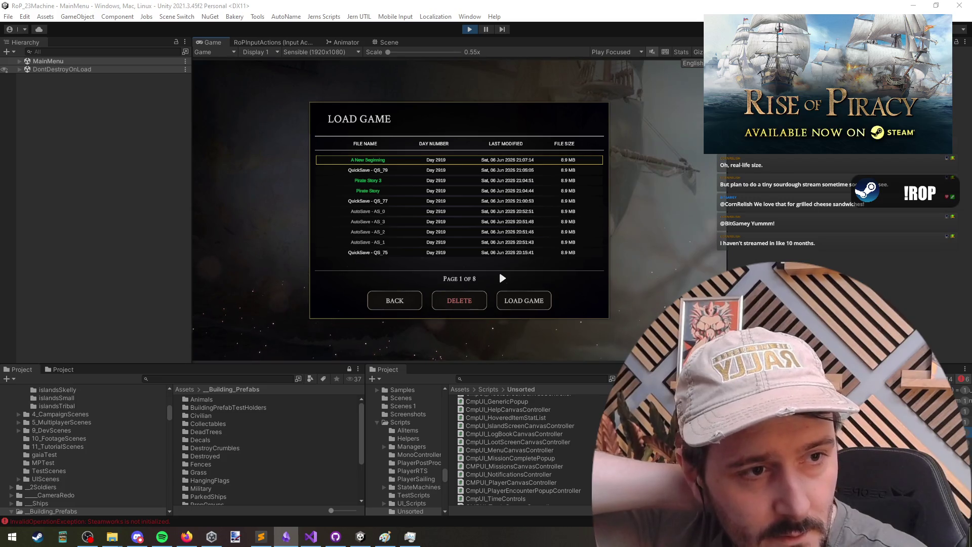
{"action": "key", "text": "Escape"}
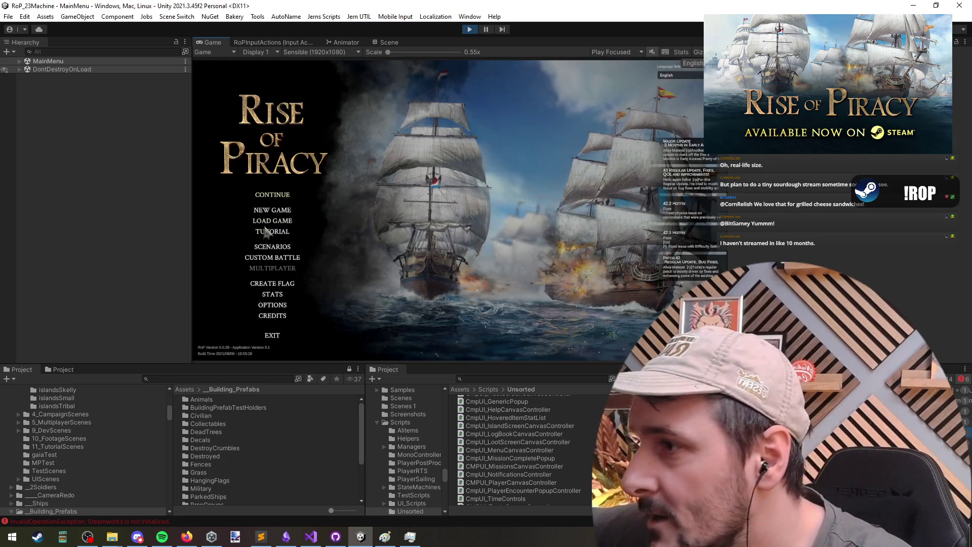
{"action": "left_click", "coordinate": [280, 235]}
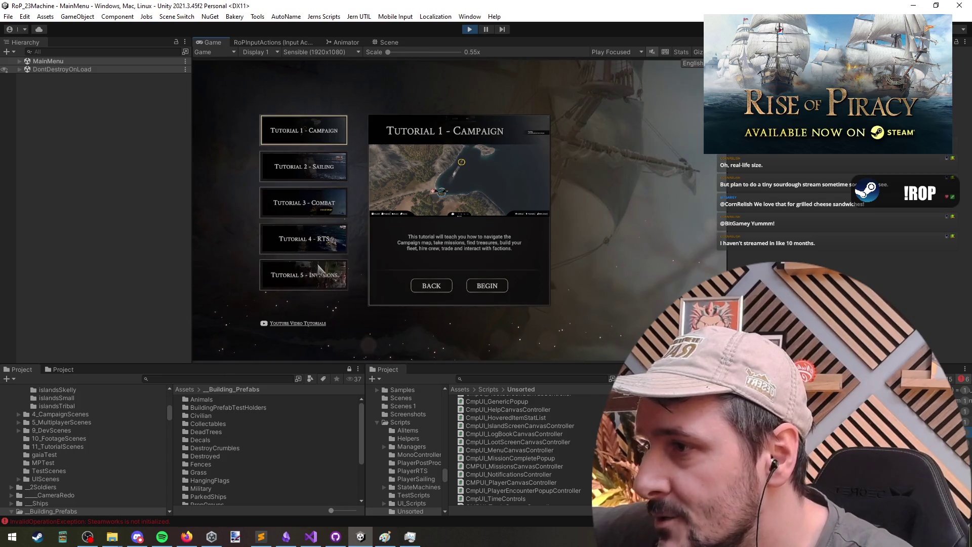
Select Tutorial 5 - Invasions, begin it and confirm the captain to load it.
{"action": "left_click", "coordinate": [319, 274]}
{"action": "left_click", "coordinate": [487, 286]}
{"action": "left_click", "coordinate": [498, 160]}
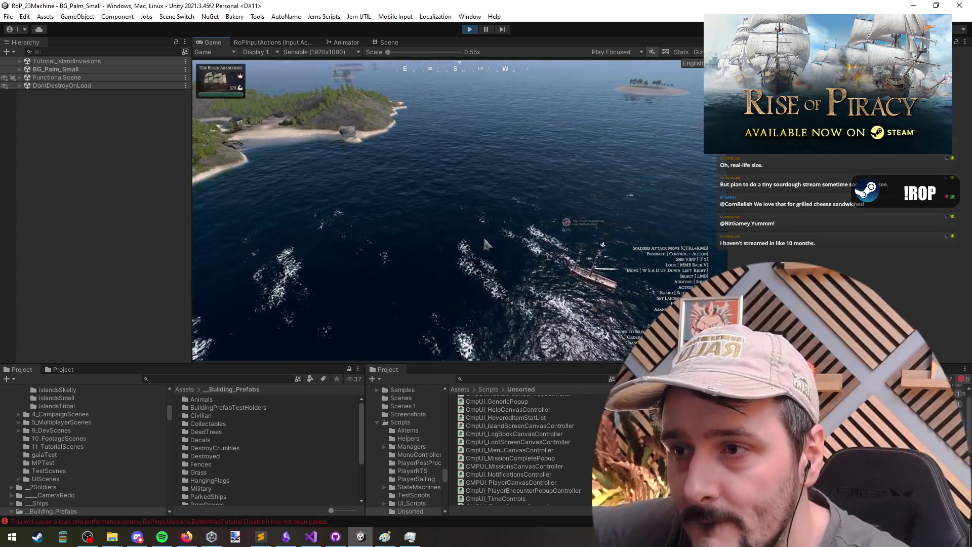
Sail the ship to the island, designate a landing zone and send one filled landing boat.
{"action": "right_click", "coordinate": [357, 245]}
{"action": "right_click", "coordinate": [434, 173]}
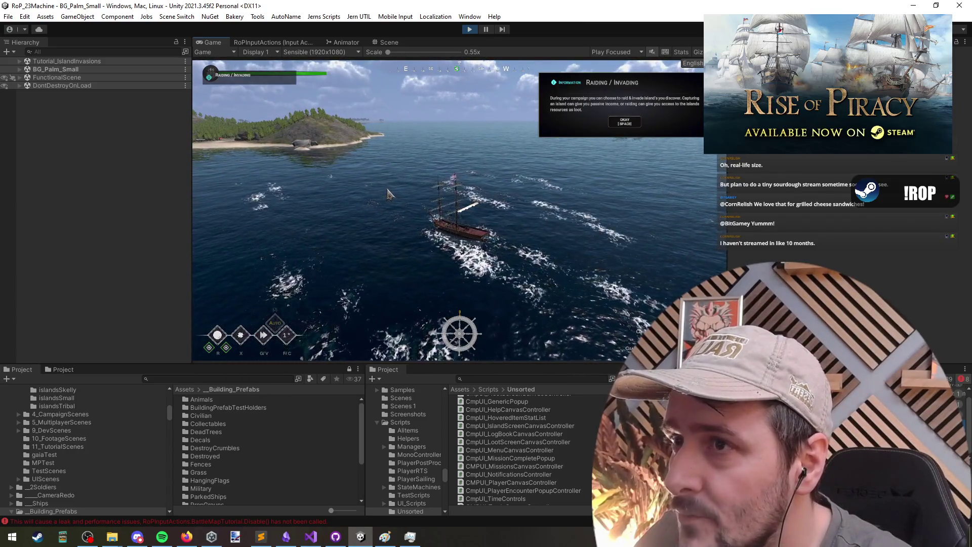
{"action": "left_click", "coordinate": [628, 126]}
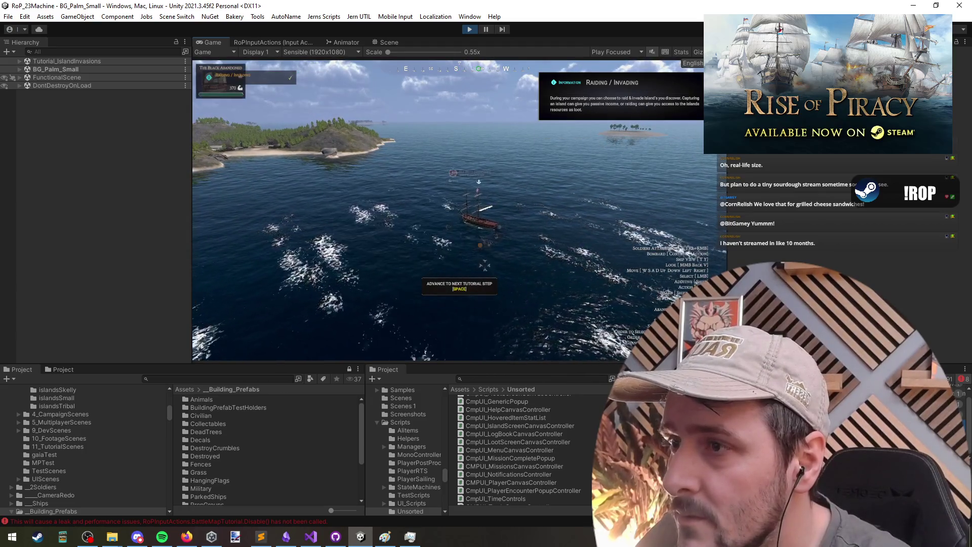
{"action": "right_click", "coordinate": [708, 233]}
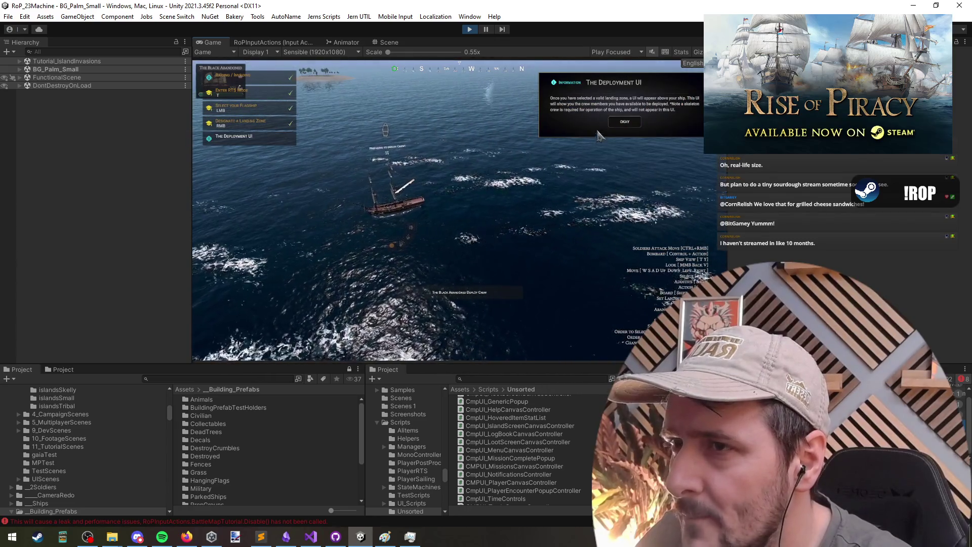
{"action": "left_click", "coordinate": [625, 122]}
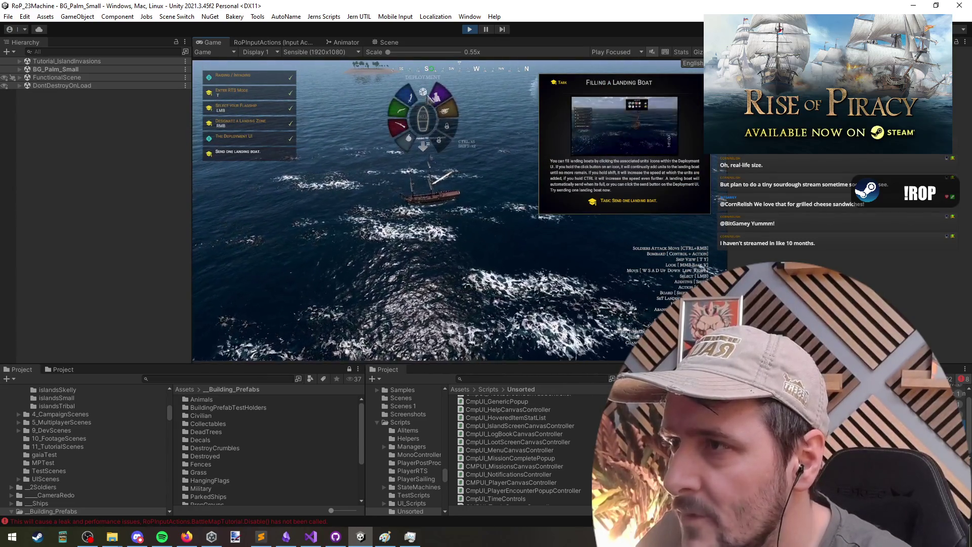
{"action": "left_click", "coordinate": [403, 108]}
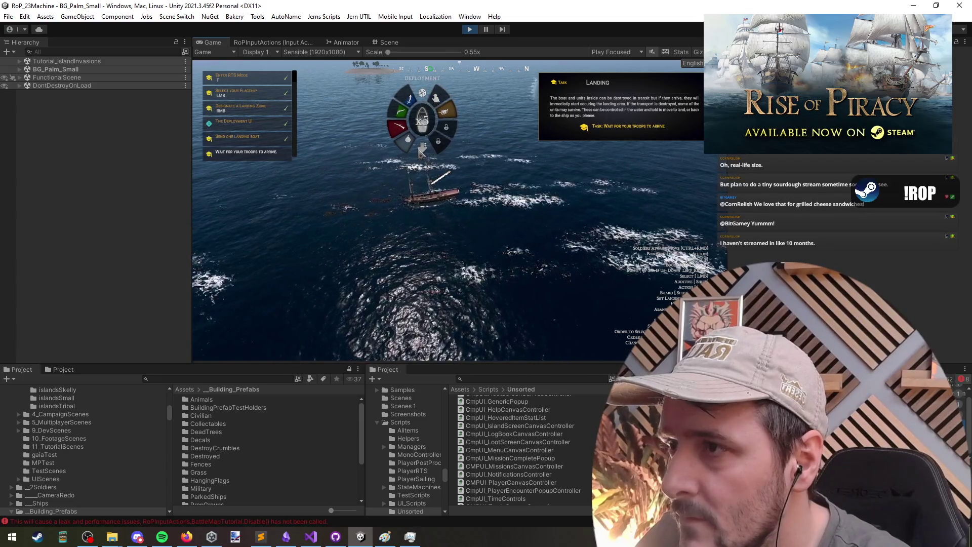
{"action": "key", "text": "Escape"}
{"action": "key", "text": "Escape"}
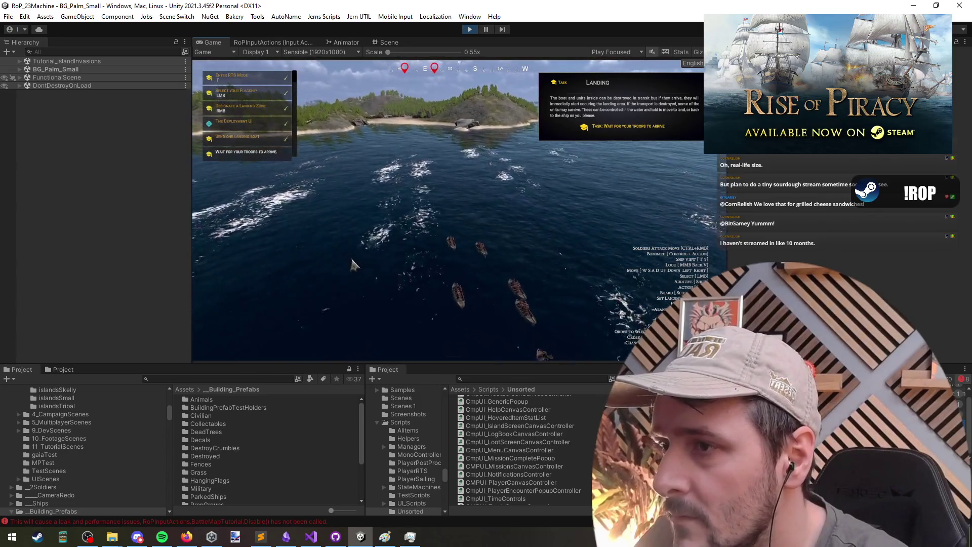
Run the Landing Boats SuperSonic debug command so the boats rush ashore.
{"action": "key", "text": "grave"}
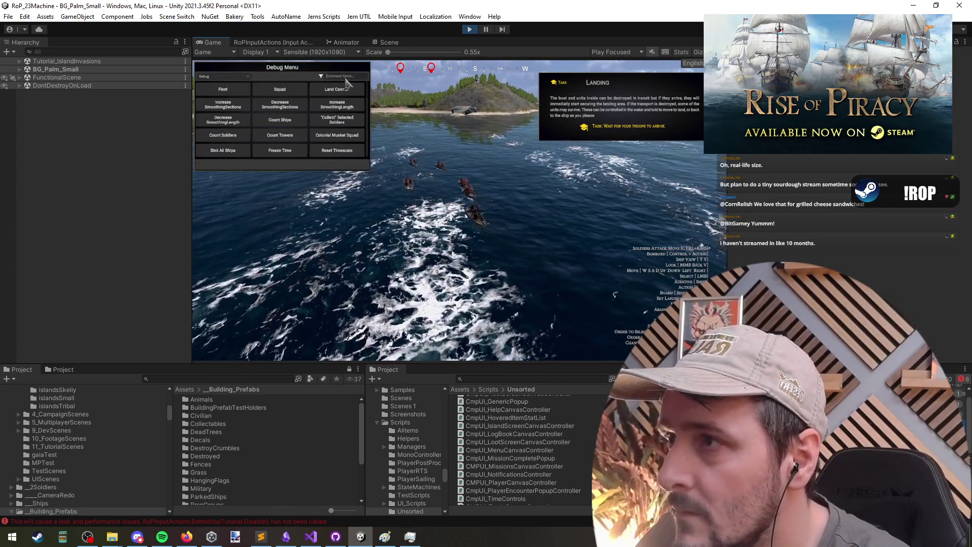
{"action": "type", "text": "sup"}
{"action": "key", "text": "Return"}
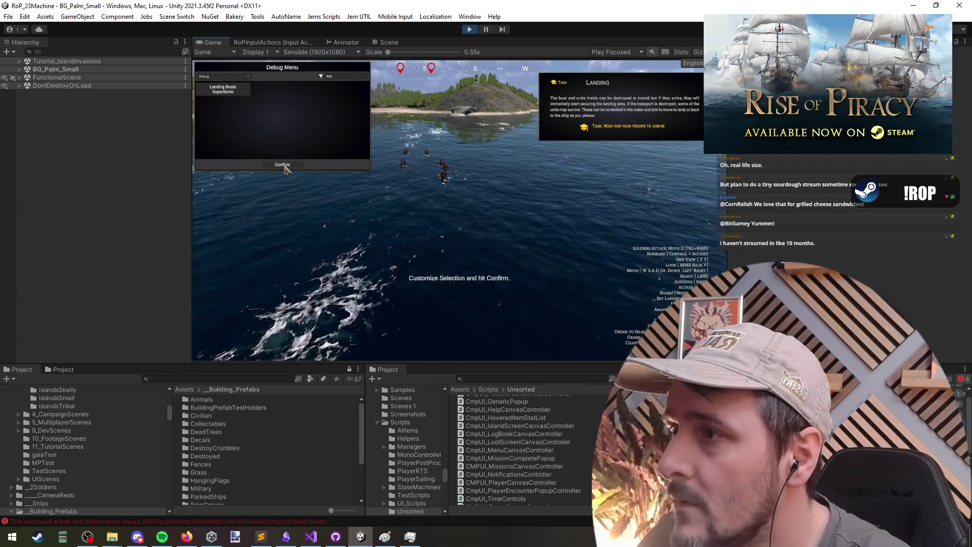
{"action": "left_click", "coordinate": [282, 165]}
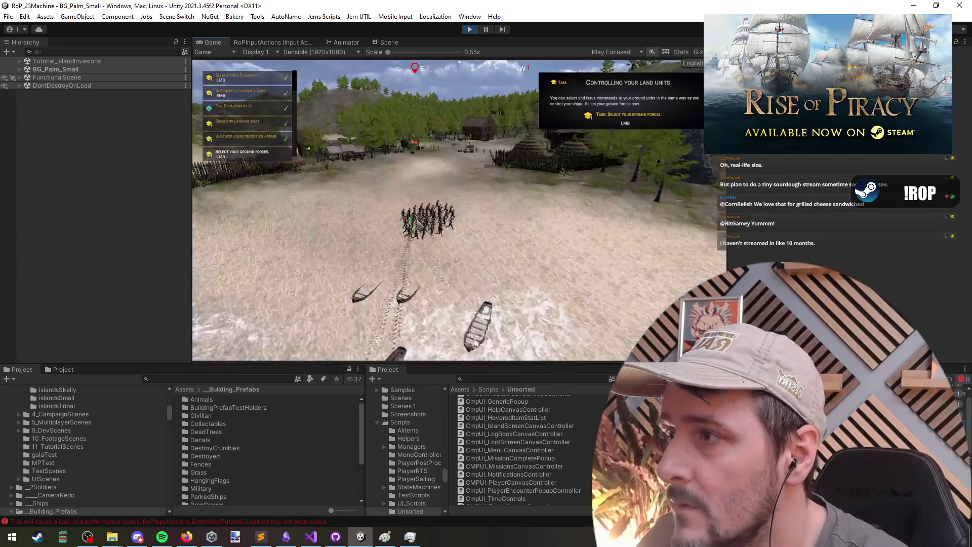
Select the landed troops, attack-move them inland and acknowledge the Combat and Close Combat tips.
{"action": "left_click_drag", "start_coordinate": [506, 355], "coordinate": [386, 265]}
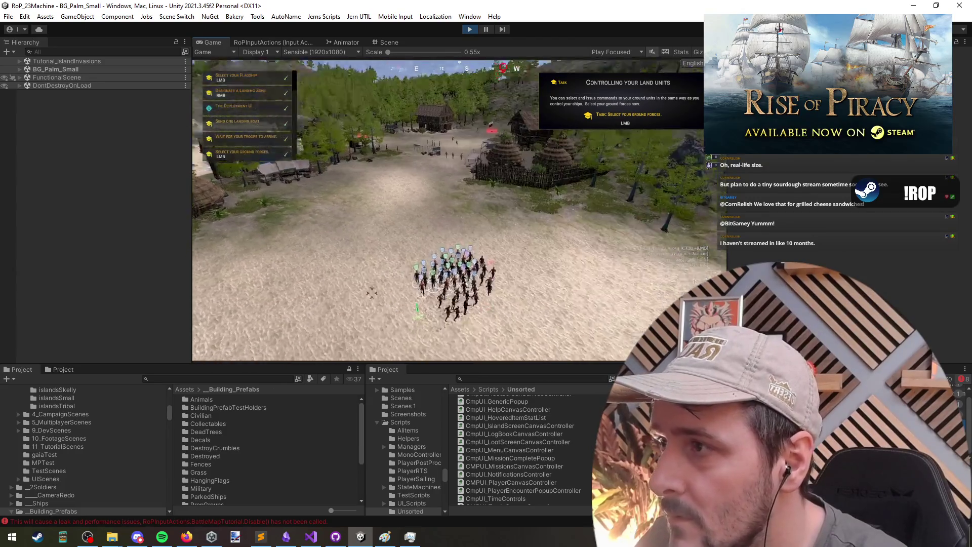
{"action": "left_click", "coordinate": [372, 293]}
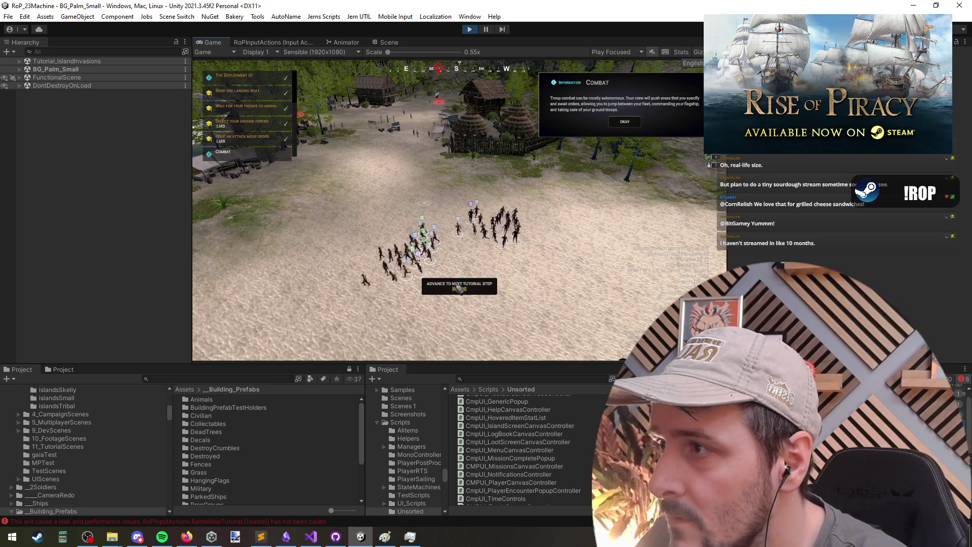
{"action": "left_click", "coordinate": [459, 287]}
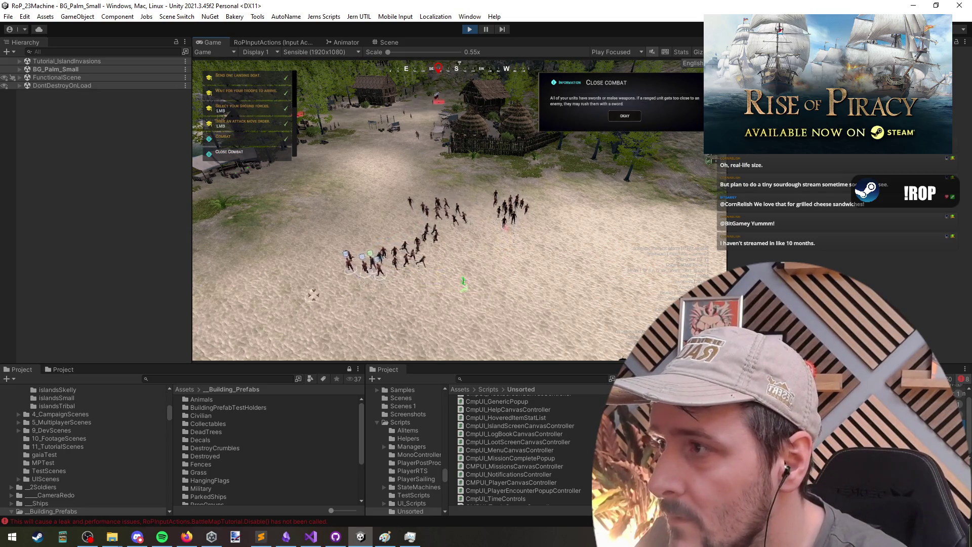
{"action": "left_click", "coordinate": [463, 282]}
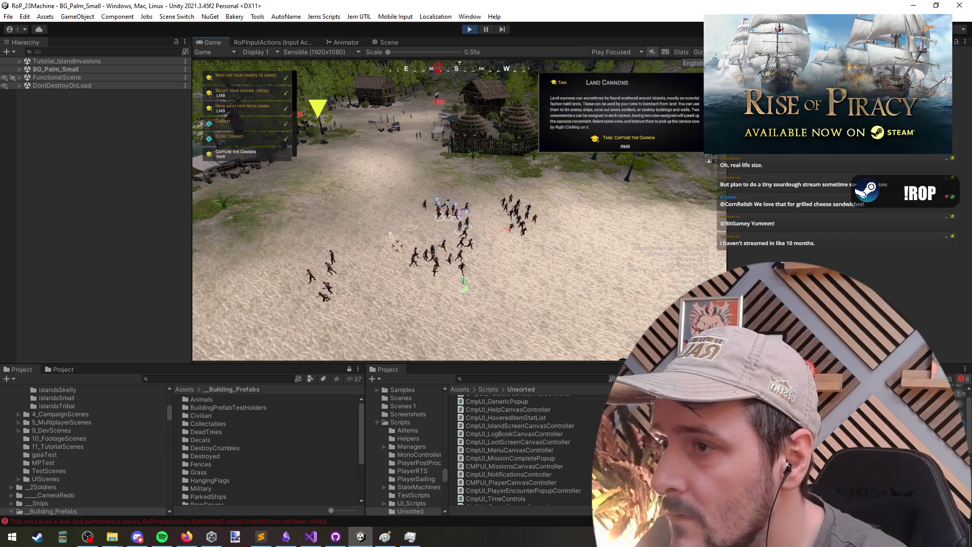
Select the troops near the bottom of the beach and send them to capture the cannon.
{"action": "key", "text": "a"}
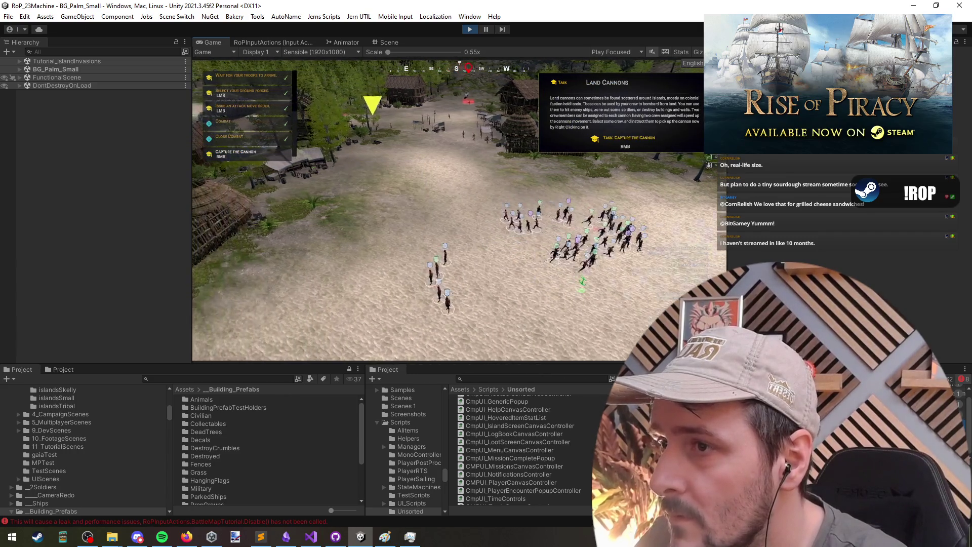
{"action": "scroll", "coordinate": [487, 223], "scroll_direction": "up", "scroll_amount": 2}
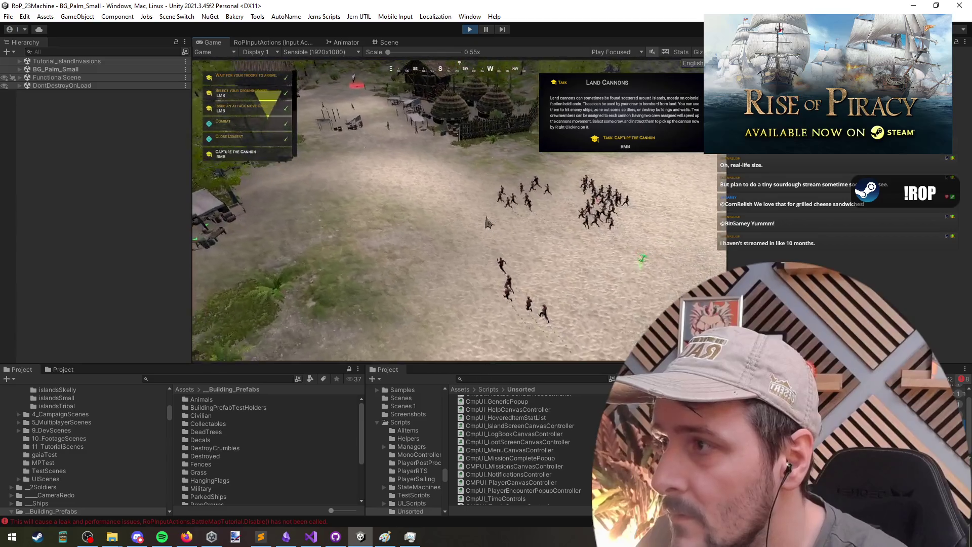
{"action": "scroll", "coordinate": [488, 223], "scroll_direction": "down", "scroll_amount": 2}
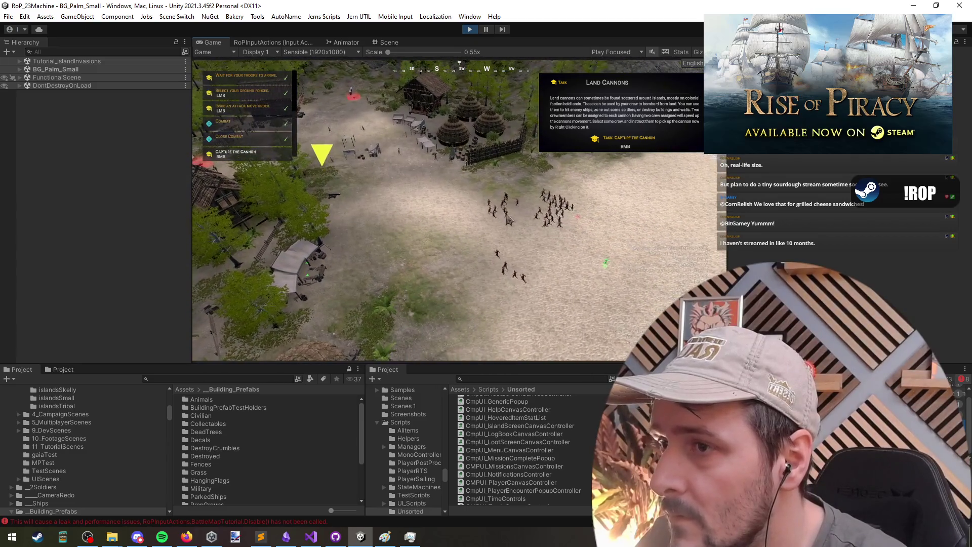
{"action": "scroll", "coordinate": [509, 218], "scroll_direction": "up", "scroll_amount": 2}
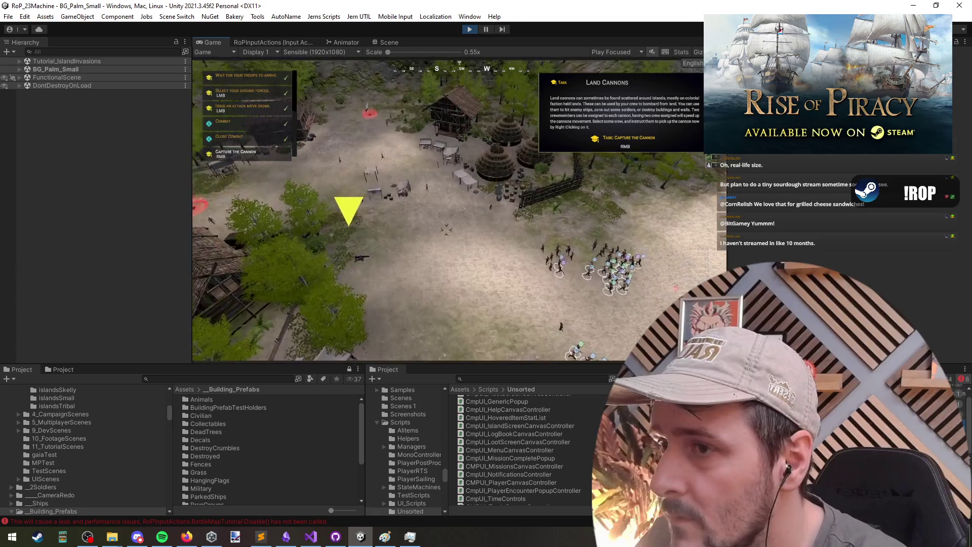
{"action": "scroll", "coordinate": [472, 273], "scroll_direction": "up", "scroll_amount": 3}
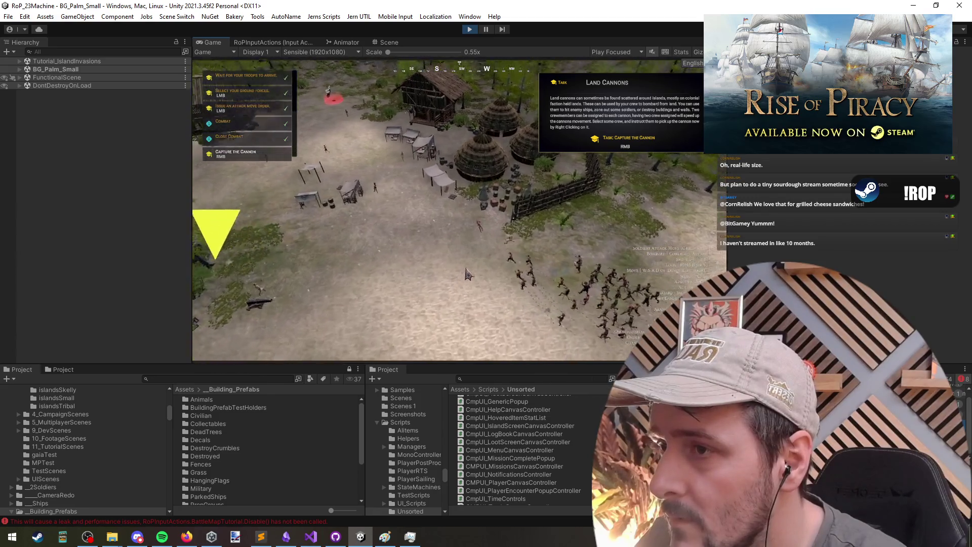
{"action": "left_click_drag", "start_coordinate": [407, 236], "coordinate": [558, 339]}
{"action": "scroll", "coordinate": [395, 268], "scroll_direction": "up", "scroll_amount": 3}
{"action": "scroll", "coordinate": [400, 237], "scroll_direction": "down", "scroll_amount": 3}
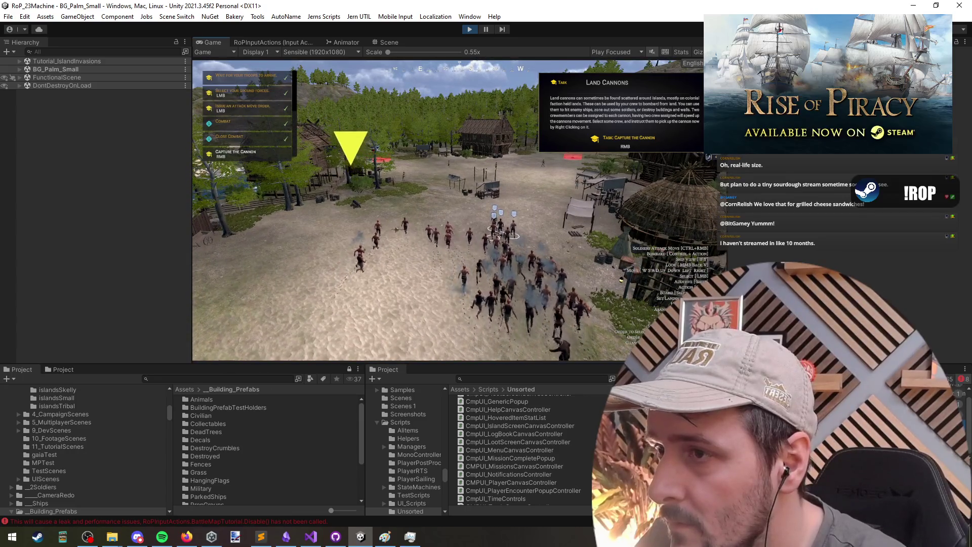
{"action": "scroll", "coordinate": [452, 244], "scroll_direction": "up", "scroll_amount": 2}
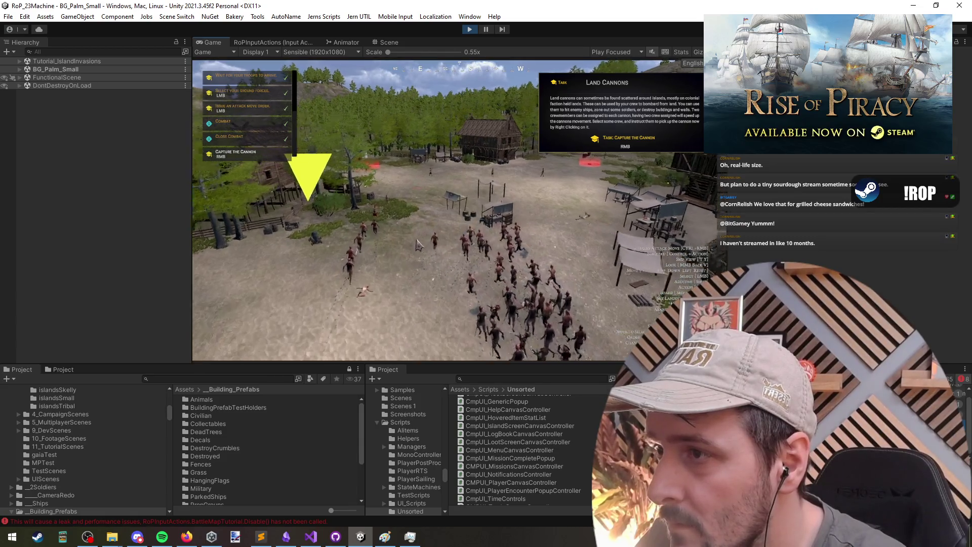
{"action": "scroll", "coordinate": [427, 186], "scroll_direction": "up", "scroll_amount": 2}
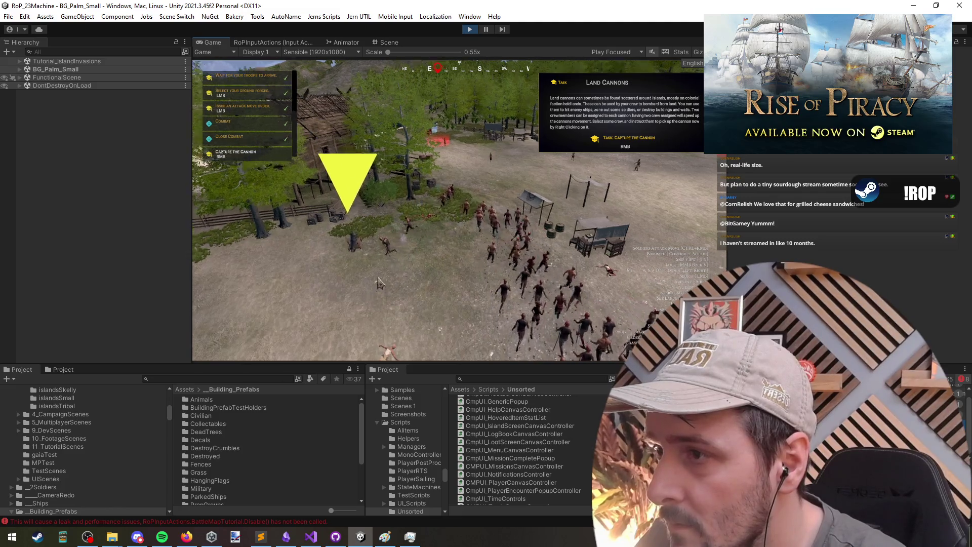
{"action": "scroll", "coordinate": [410, 316], "scroll_direction": "up", "scroll_amount": 2}
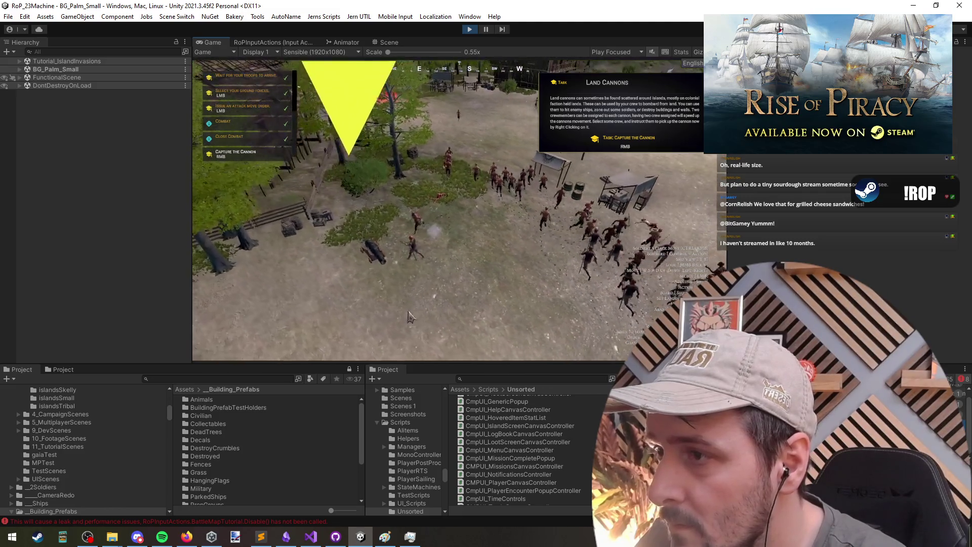
{"action": "right_click", "coordinate": [358, 255]}
Bombard an area near the village with the captured cannon.
{"action": "key", "text": "w"}
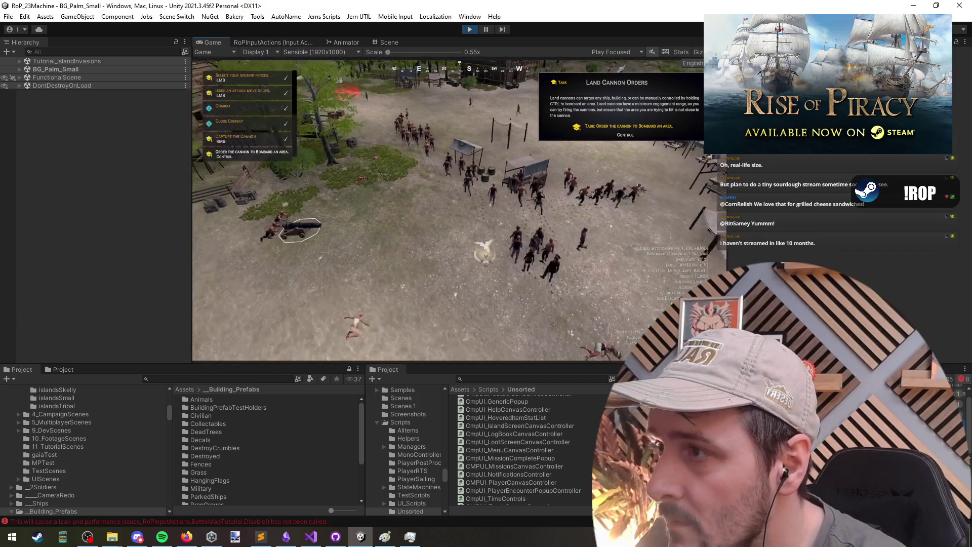
{"action": "key", "text": "a"}
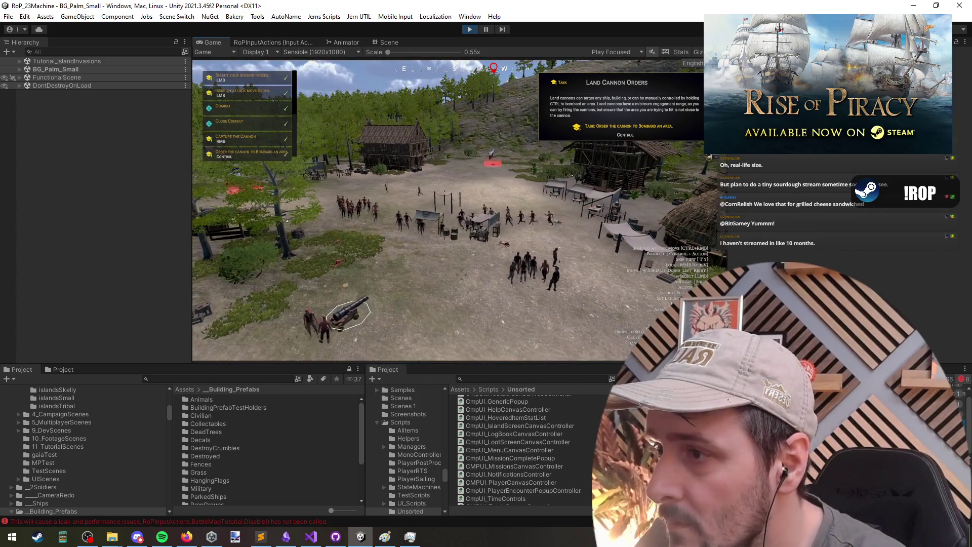
{"action": "right_click", "coordinate": [452, 282], "text": "ctrl"}
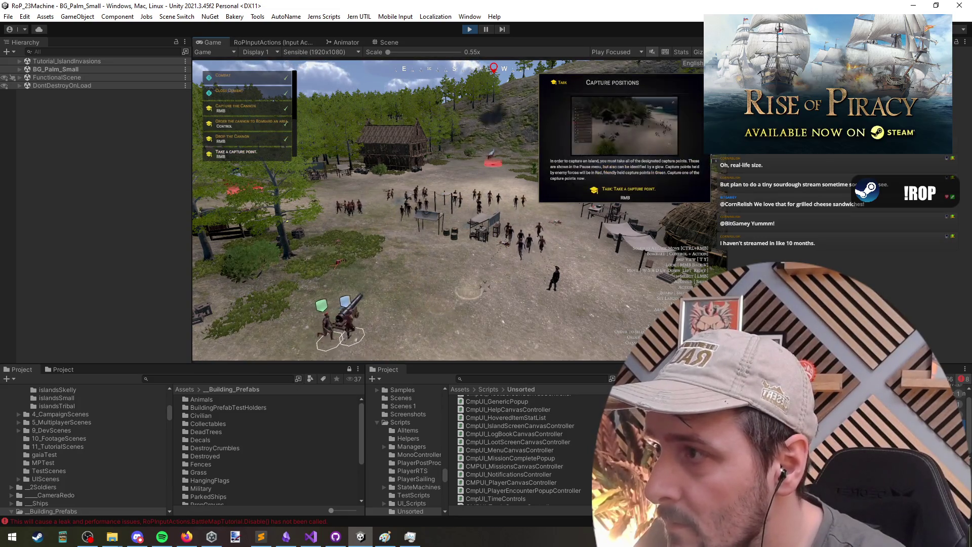
Take both capture points, acknowledge the island Captured message and reach Tutorial Complete.
{"action": "key", "text": "w"}
{"action": "key", "text": "q"}
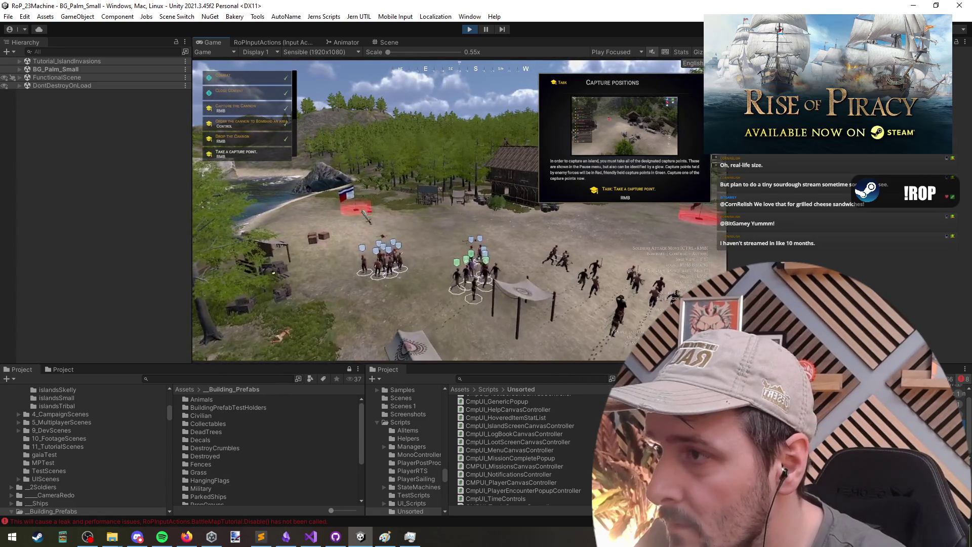
{"action": "key", "text": "e"}
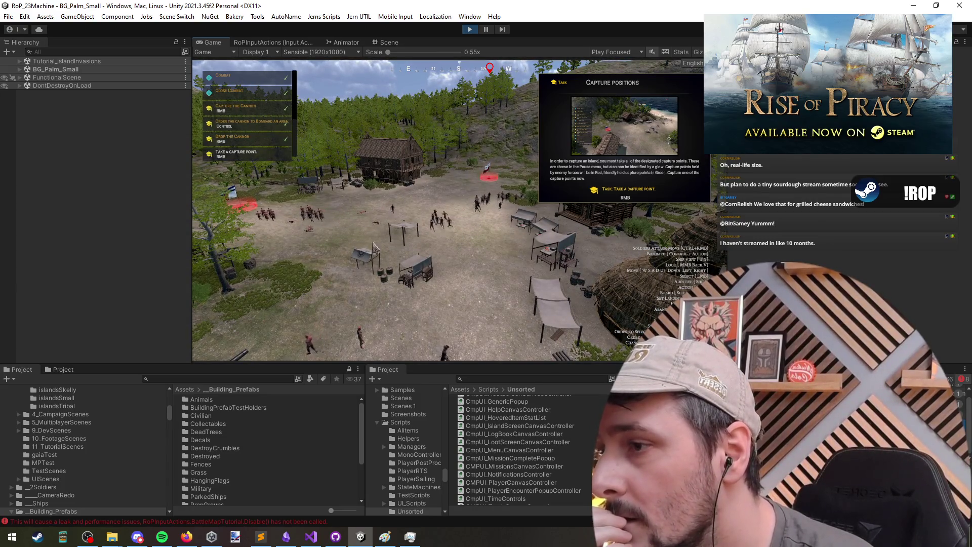
{"action": "key", "text": "w"}
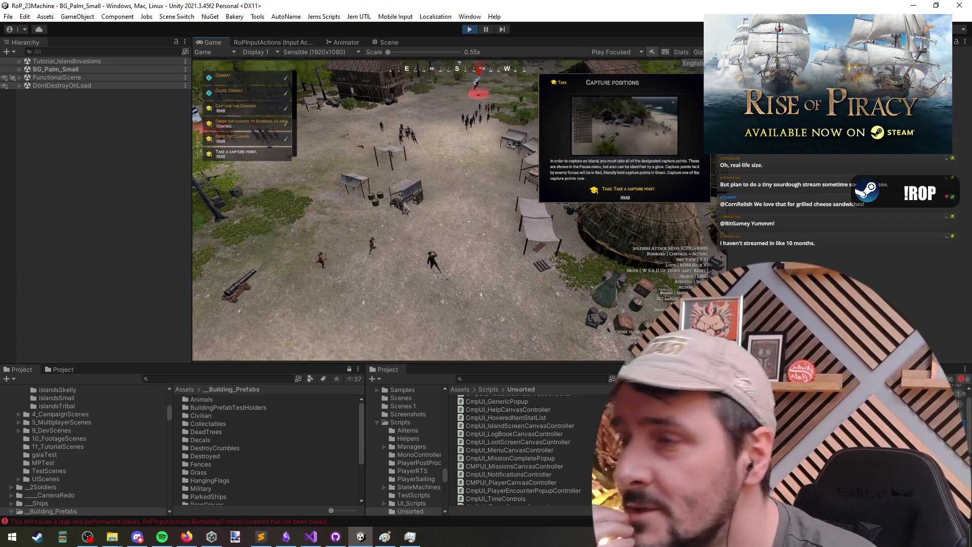
{"action": "scroll", "coordinate": [405, 208], "scroll_direction": "down", "scroll_amount": 3}
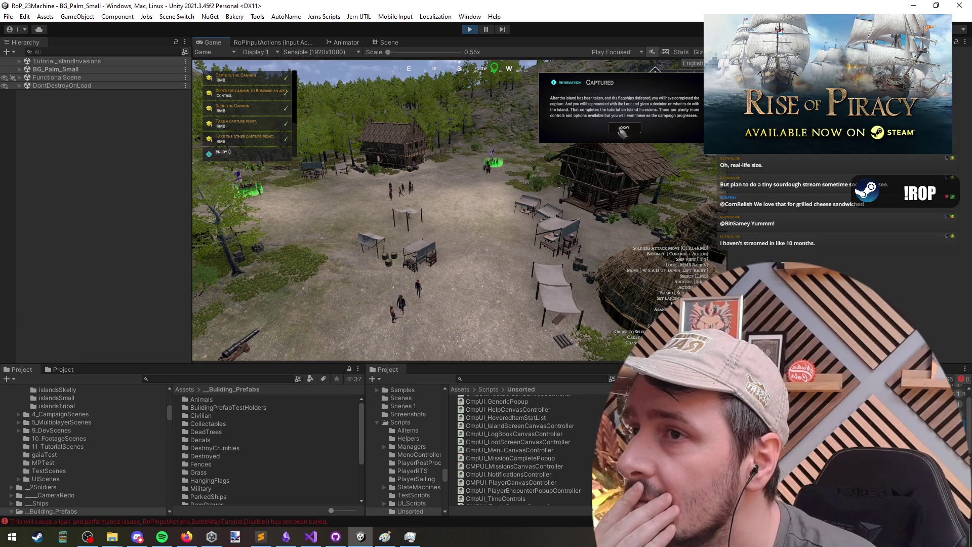
{"action": "left_click", "coordinate": [623, 129]}
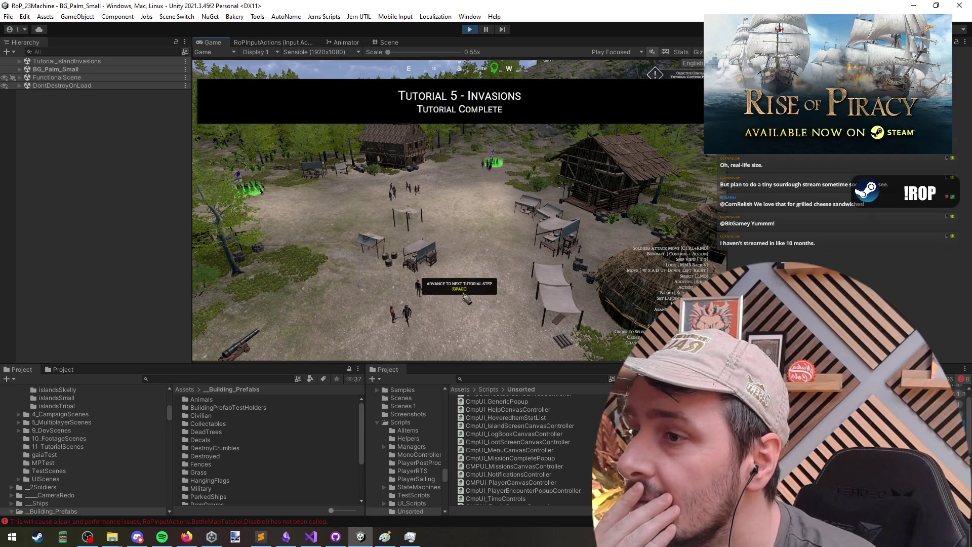
{"action": "key", "text": "space"}
Choose Main Menu on the Tutorials Complete dialog to return the game to its menu.
{"action": "left_click", "coordinate": [455, 234]}
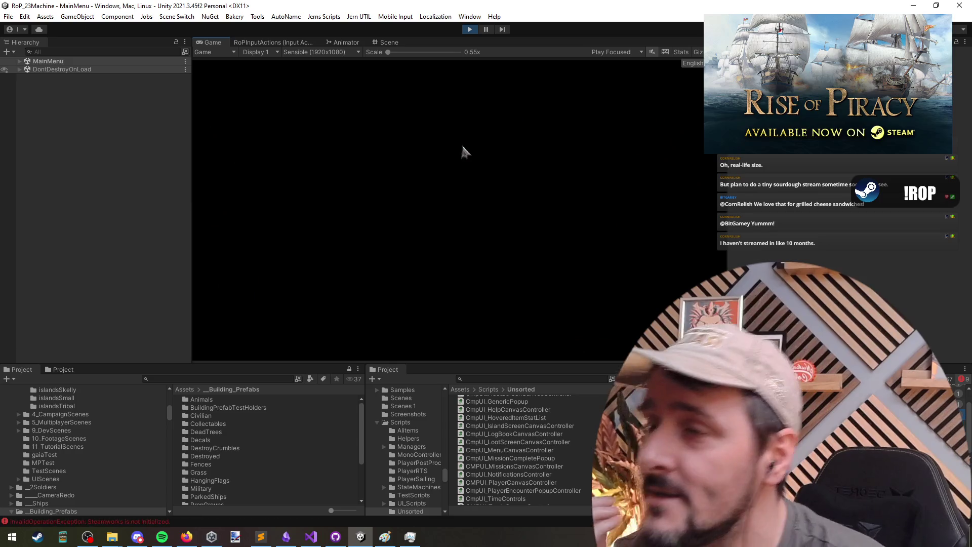
{"action": "key", "text": "alt+Tab"}
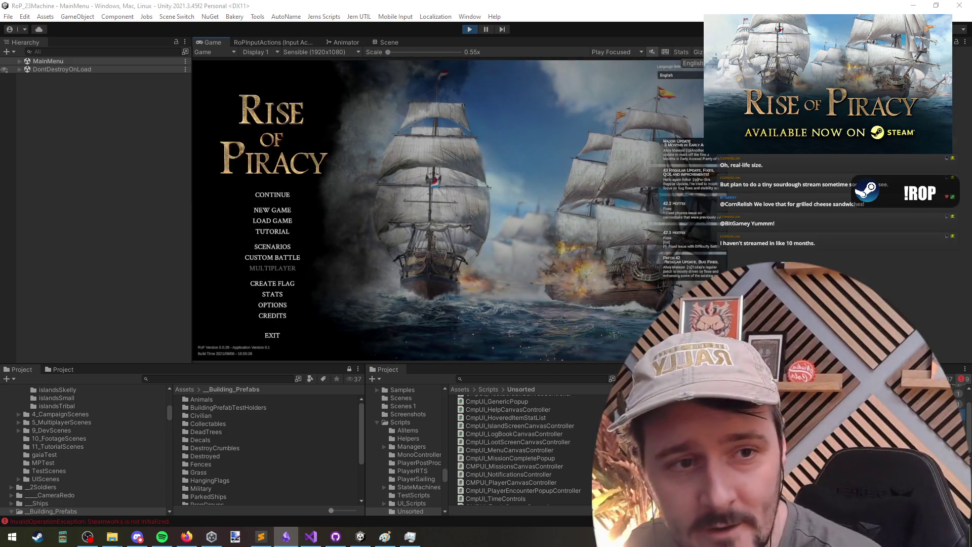
{"action": "key", "text": "alt+Tab"}
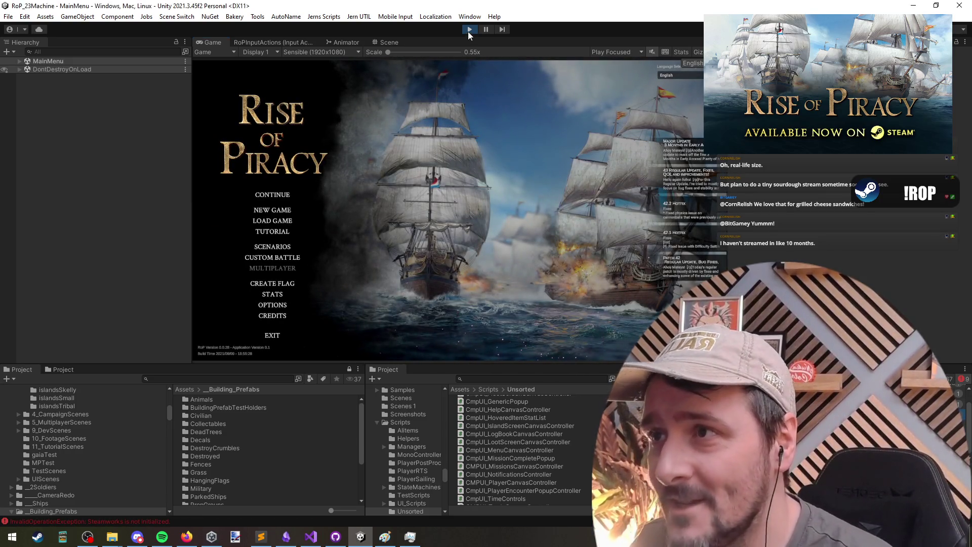
Exit play mode in the Unity editor, leaving DDOLScene shown, then move to Firefox.
{"action": "left_click", "coordinate": [469, 31]}
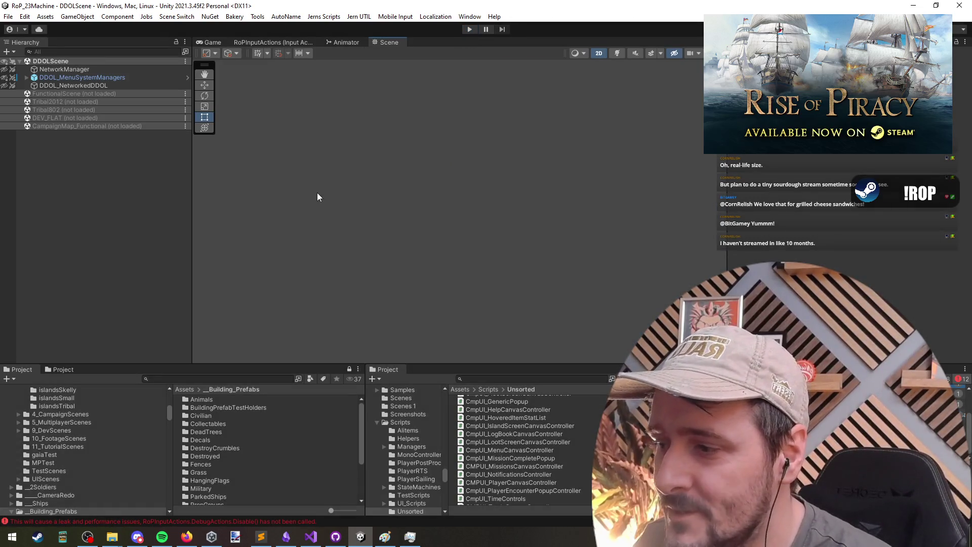
{"action": "left_click", "coordinate": [74, 222]}
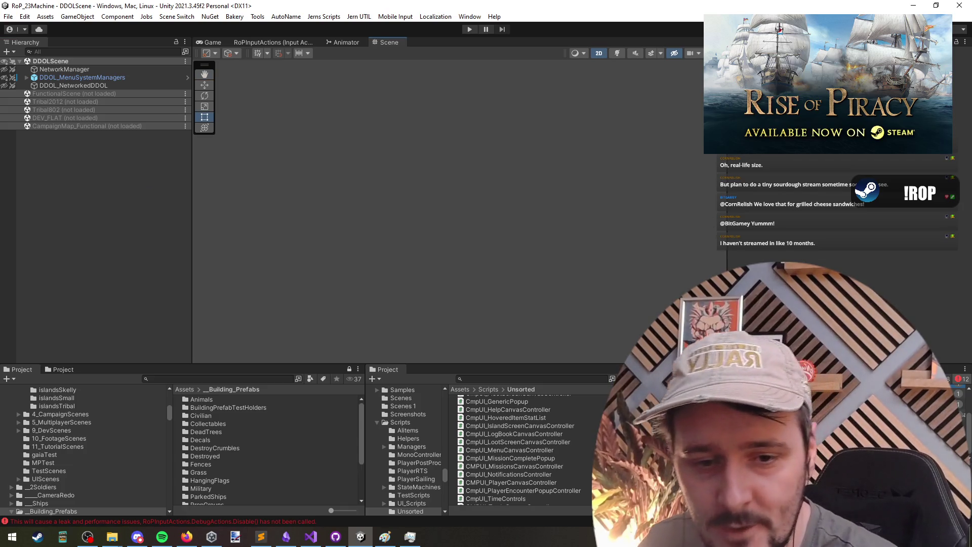
{"action": "key", "text": "alt+Tab"}
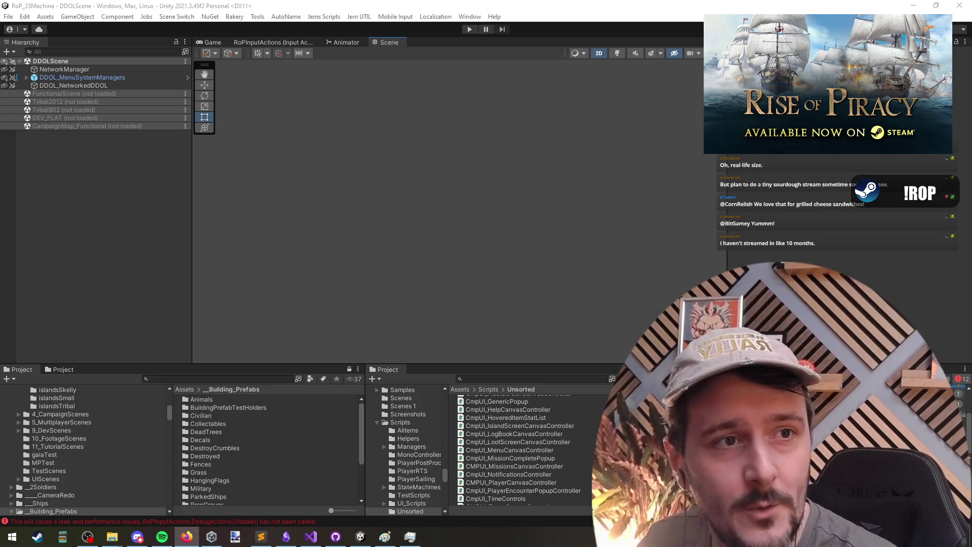